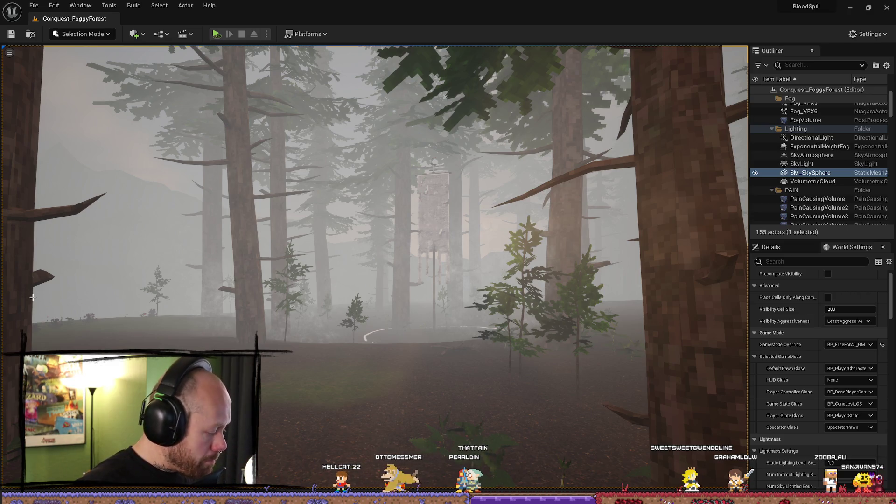
Save DaVinci Resolve's SocialMedia project, then close Unreal Editor choosing Don't Save.
{"action": "key", "text": "alt+Tab"}
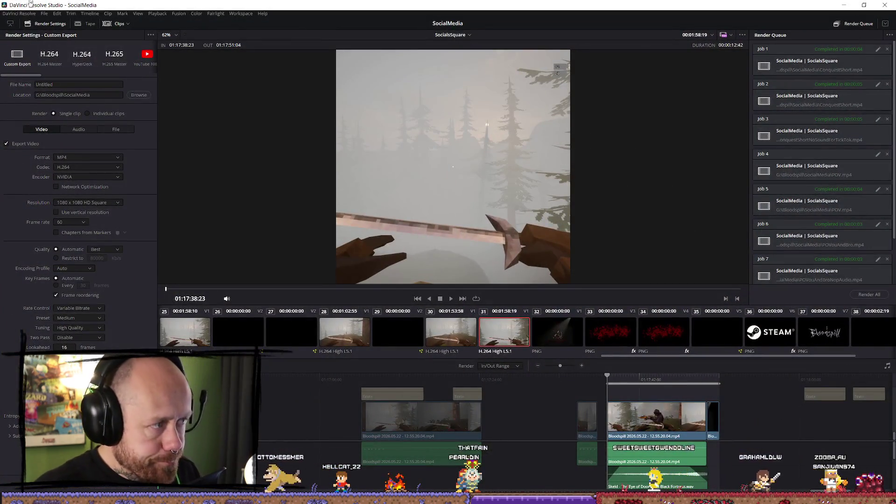
{"action": "left_click", "coordinate": [45, 13]}
{"action": "left_click", "coordinate": [61, 81]}
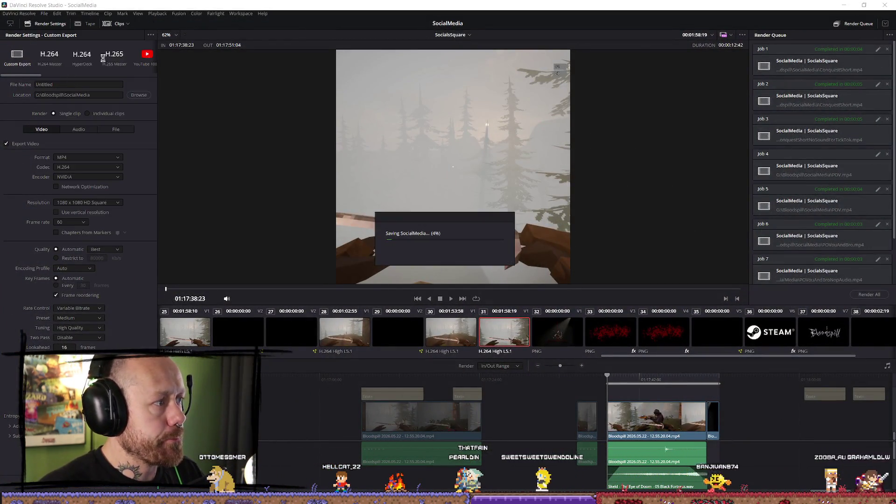
{"action": "left_click", "coordinate": [892, 5]}
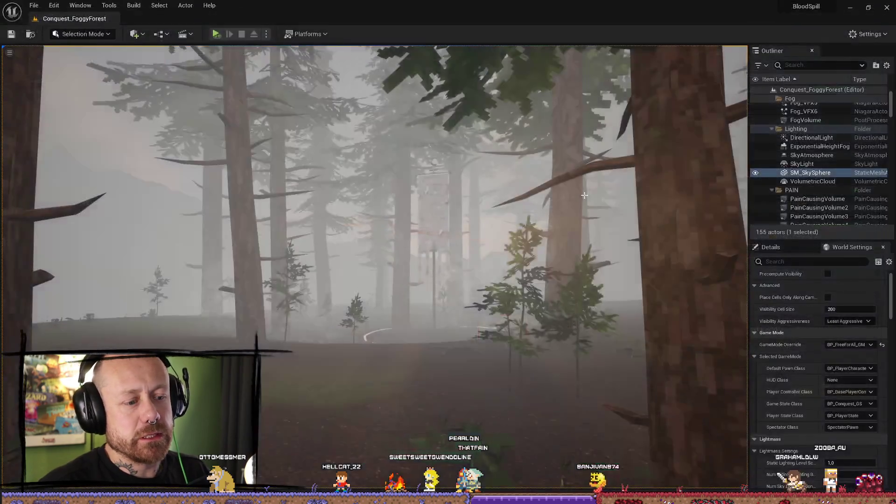
{"action": "left_click", "coordinate": [886, 7]}
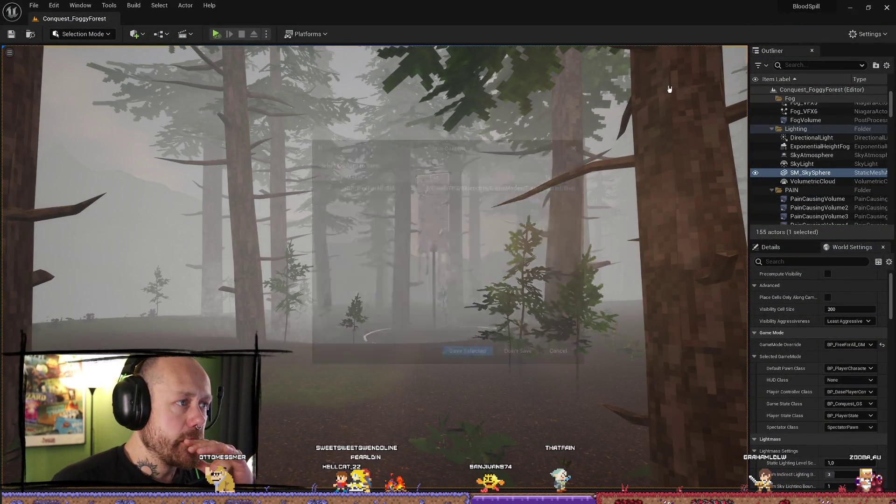
{"action": "left_click", "coordinate": [520, 356]}
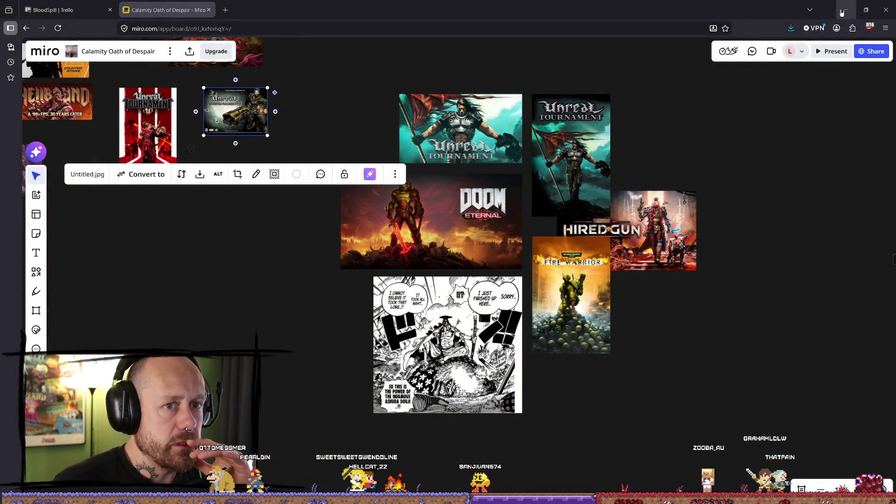
Minimise the browser window showing the 'Calamity Oath of Despair' Miro board.
{"action": "left_click", "coordinate": [846, 9]}
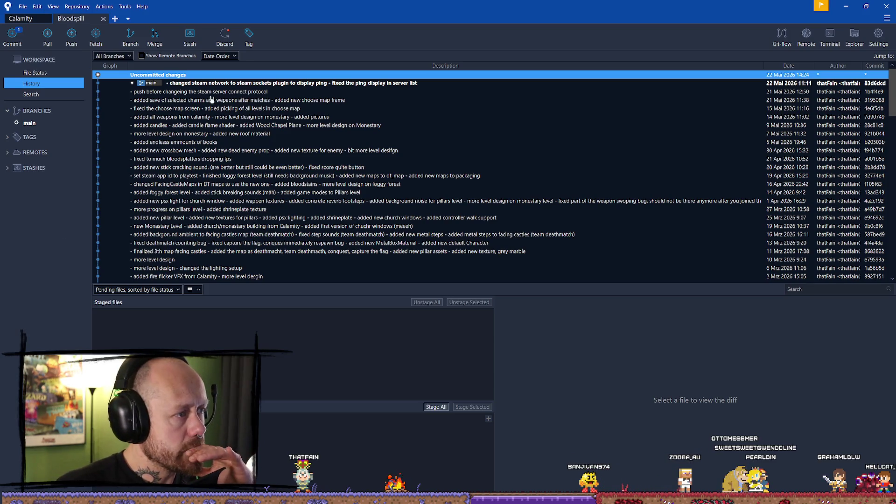
Revert the unstaged file's uncommitted change in Sourcetree and confirm the discard.
{"action": "right_click", "coordinate": [273, 419]}
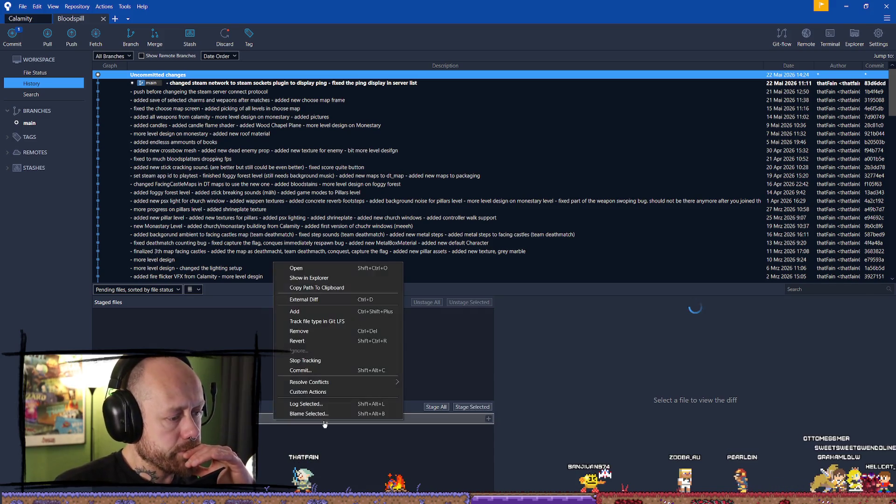
{"action": "left_click", "coordinate": [325, 343]}
{"action": "left_click", "coordinate": [495, 120]}
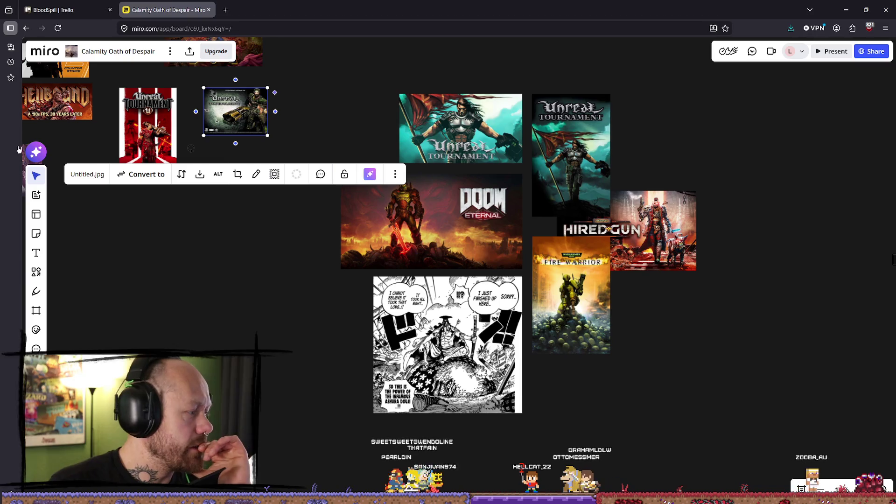
Search Google in a new tab for 'unreal get session player count not working'.
{"action": "double_click", "coordinate": [247, 3]}
{"action": "double_click", "coordinate": [310, 9]}
{"action": "left_click", "coordinate": [224, 10]}
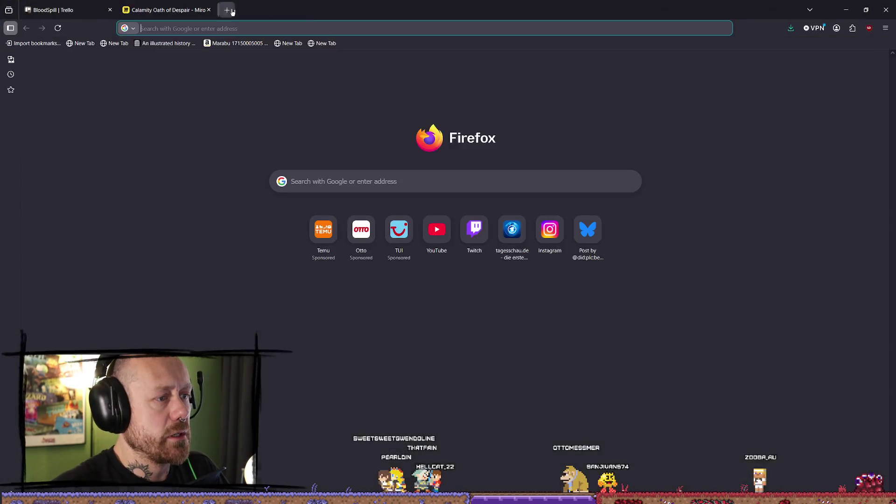
{"action": "type", "text": "unreal "}
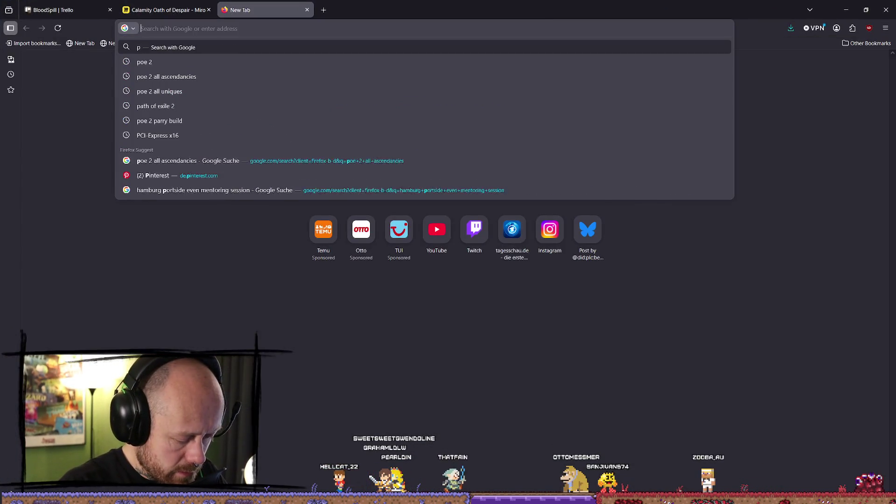
{"action": "type", "text": "player"}
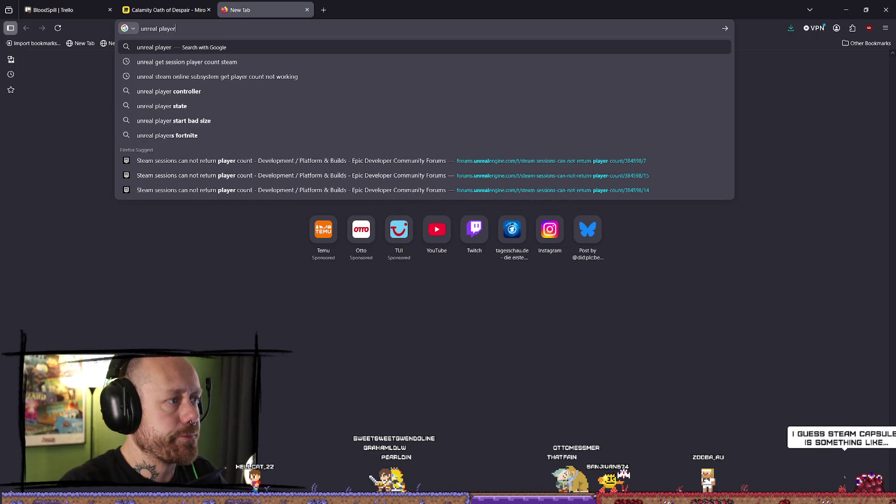
{"action": "key", "text": "Down"}
{"action": "key", "text": "Return"}
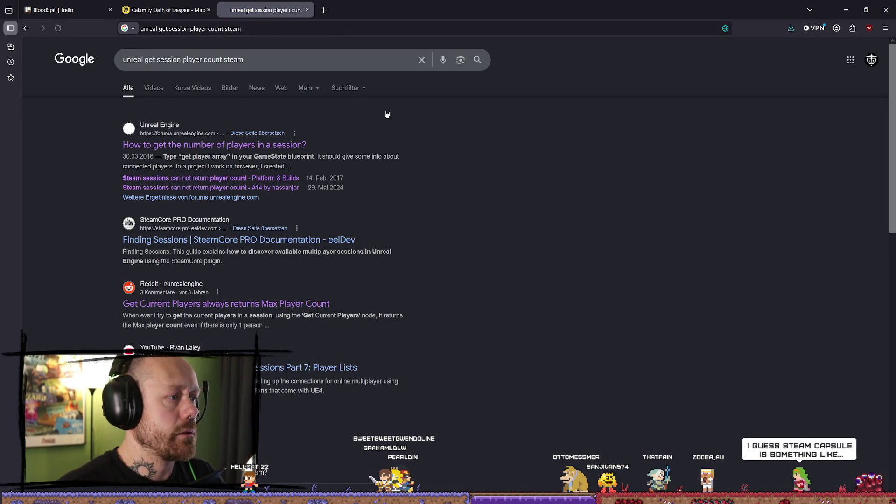
{"action": "left_click", "coordinate": [260, 64]}
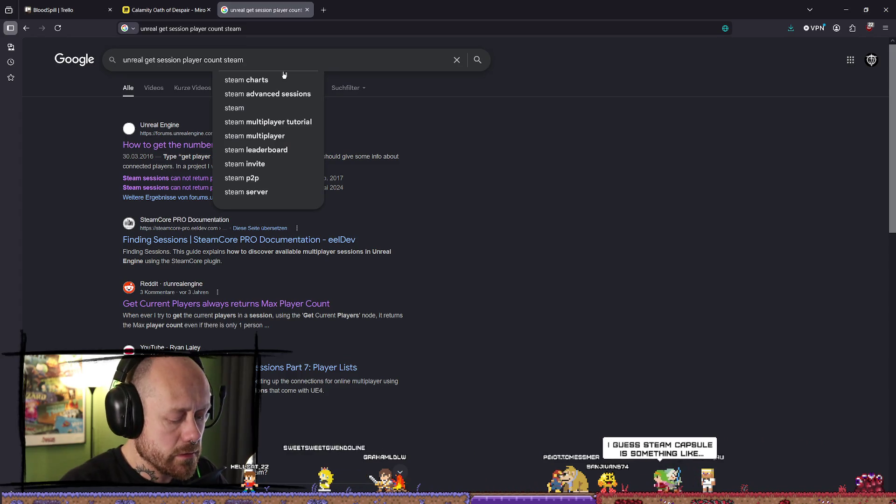
{"action": "key", "text": "BackSpace"}
{"action": "key", "text": "BackSpace"}
{"action": "key", "text": "BackSpace"}
{"action": "type", "text": "not "}
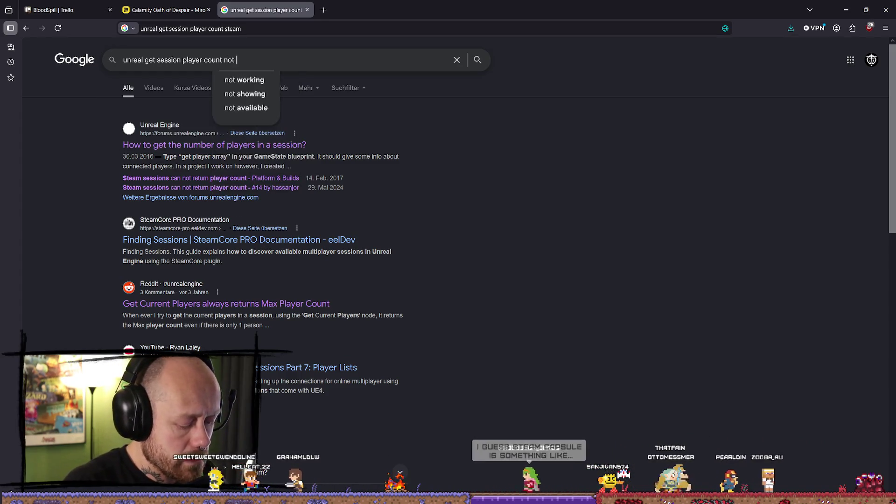
{"action": "type", "text": "working"}
{"action": "key", "text": "Return"}
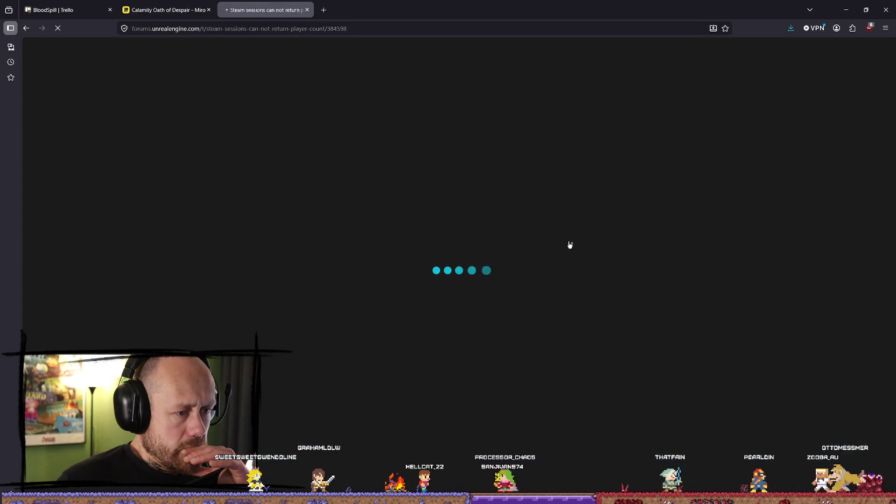
Select the two PacketHandlerComponents config lines in DLROKen's forum answer.
{"action": "scroll", "coordinate": [556, 233], "scroll_direction": "down", "scroll_amount": 10}
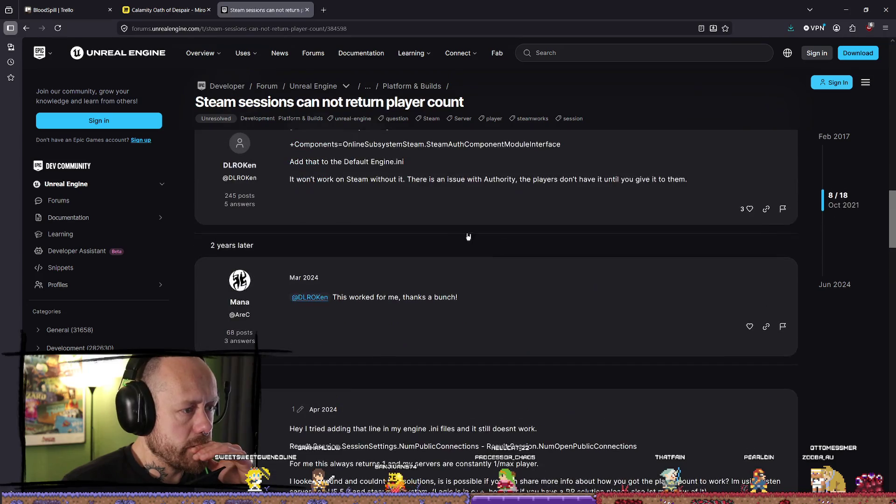
{"action": "mouse_move", "coordinate": [291, 222]}
{"action": "left_mouse_down"}
{"action": "mouse_move", "coordinate": [400, 237]}
{"action": "mouse_move", "coordinate": [413, 255]}
{"action": "left_mouse_up"}
{"action": "left_click", "coordinate": [456, 253]}
{"action": "mouse_move", "coordinate": [564, 237]}
{"action": "left_mouse_down"}
{"action": "mouse_move", "coordinate": [296, 237]}
{"action": "mouse_move", "coordinate": [290, 220]}
{"action": "left_mouse_up"}
{"action": "key", "text": "ctrl+c"}
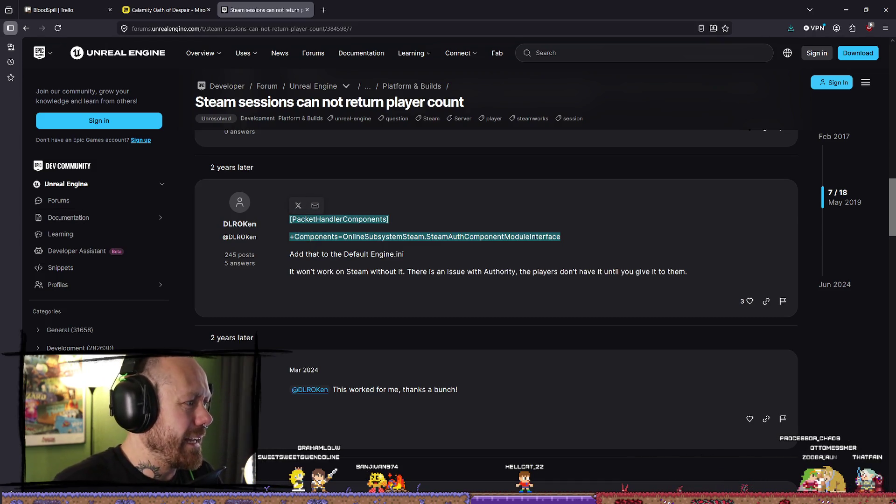
{"action": "key", "text": "super+e"}
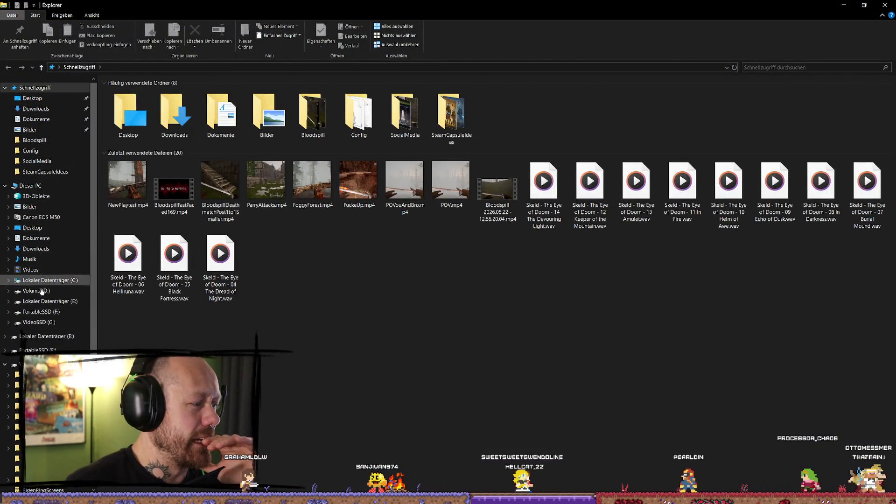
{"action": "left_click", "coordinate": [52, 324]}
Open D:\UnrealProjects\BloodSpill\Config\DefaultEngine.ini in Notepad.
{"action": "left_click", "coordinate": [46, 291]}
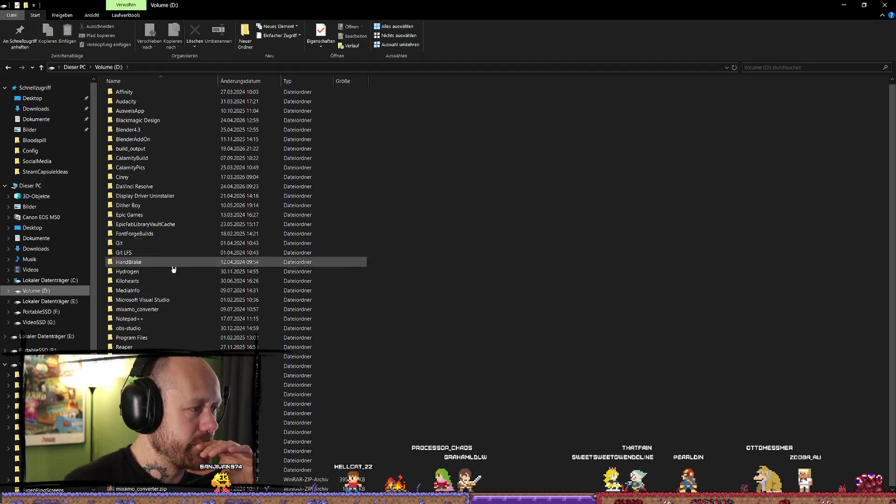
{"action": "double_click", "coordinate": [186, 422]}
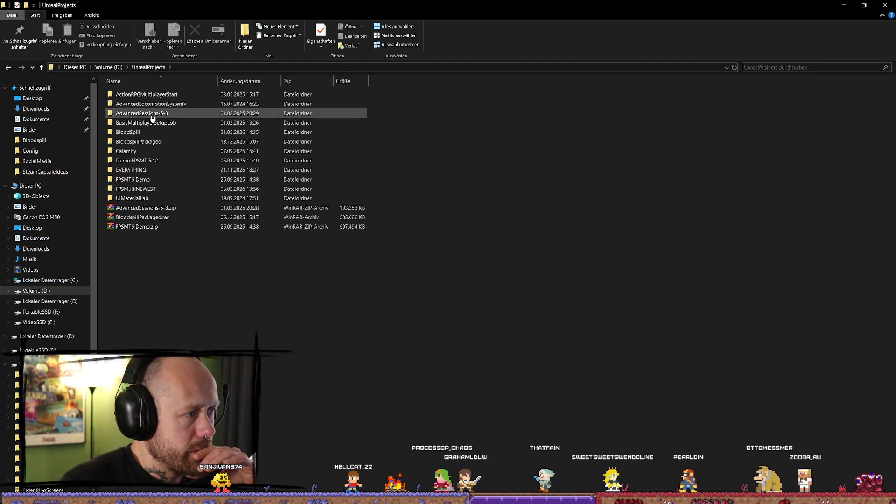
{"action": "double_click", "coordinate": [171, 132]}
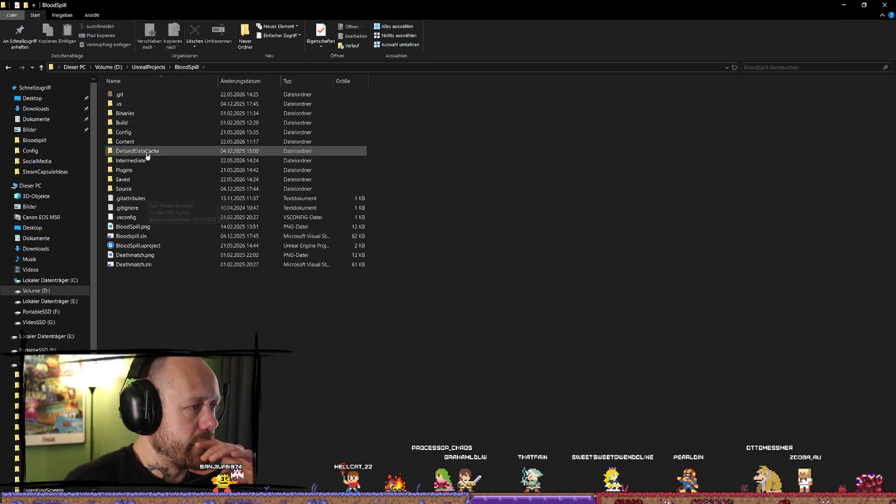
{"action": "double_click", "coordinate": [147, 133]}
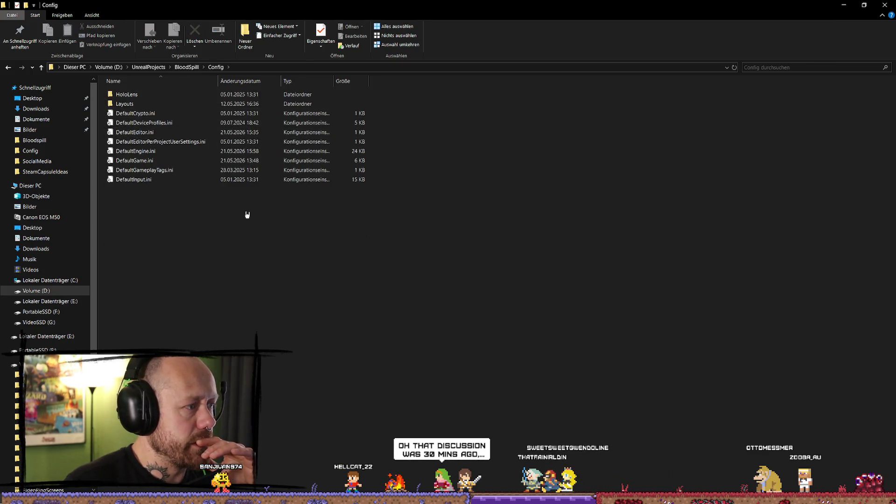
{"action": "double_click", "coordinate": [169, 151]}
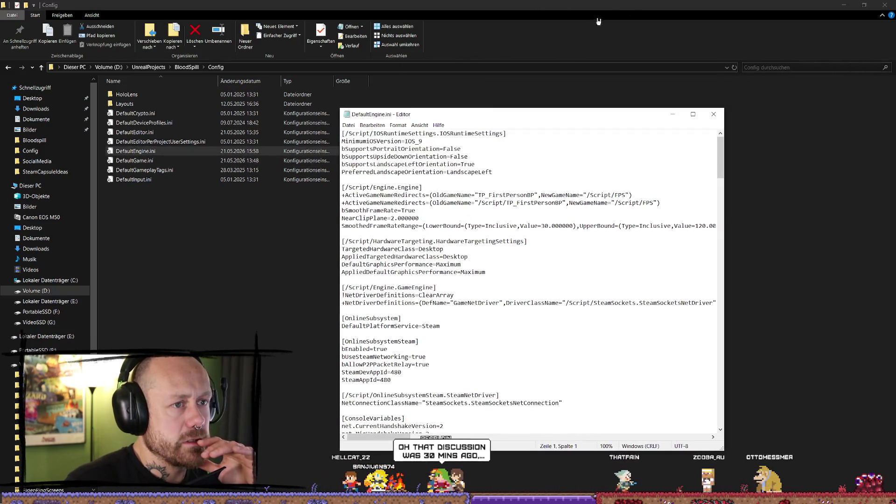
Bring the DefaultEngine.ini Notepad window onto this screen and search it for 'package'.
{"action": "key", "text": "alt+Tab"}
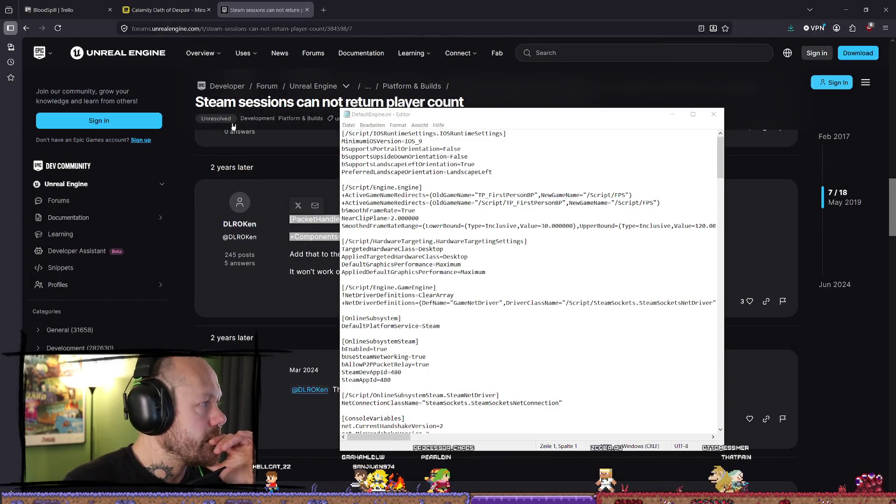
{"action": "key", "text": "super+shift+Left"}
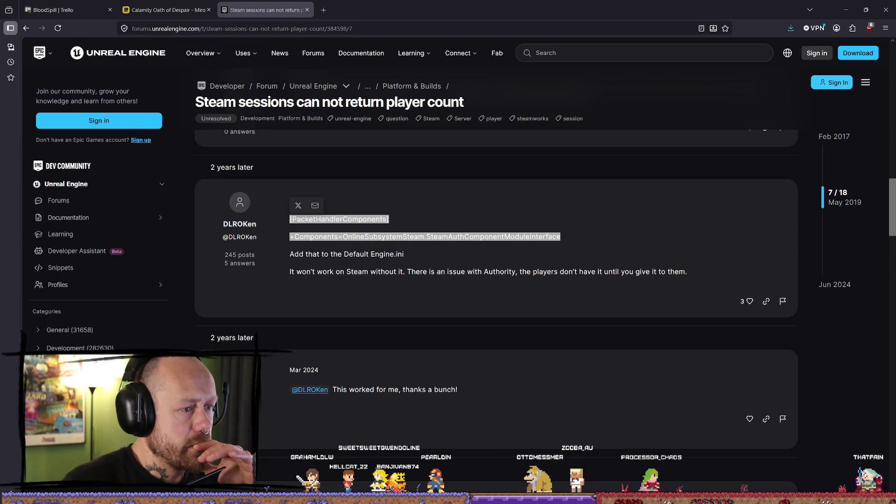
{"action": "left_click_drag", "start_coordinate": [0, 100], "coordinate": [351, 101]}
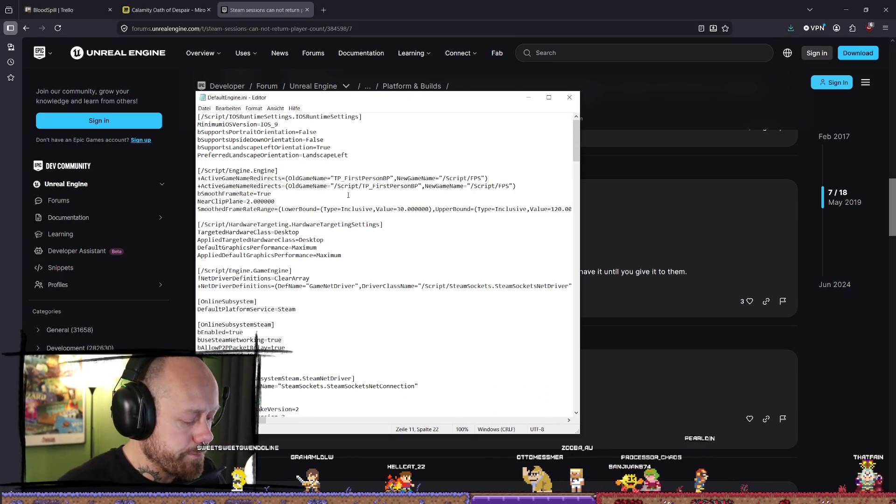
{"action": "key", "text": "ctrl+f"}
{"action": "type", "text": "pack"}
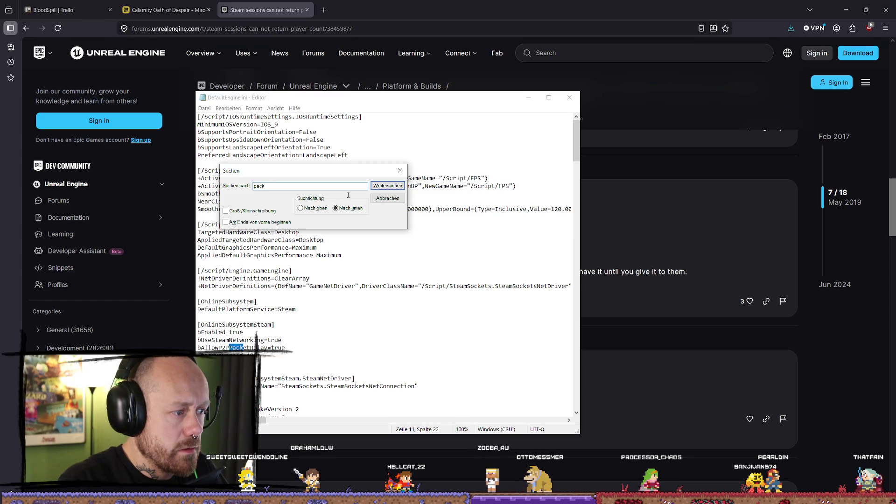
{"action": "type", "text": "age"}
{"action": "key", "text": "Return"}
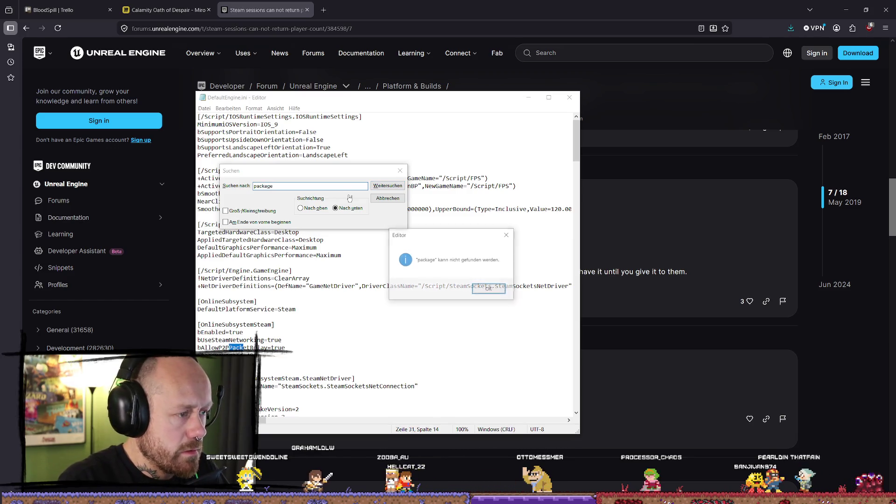
{"action": "key", "text": "Return"}
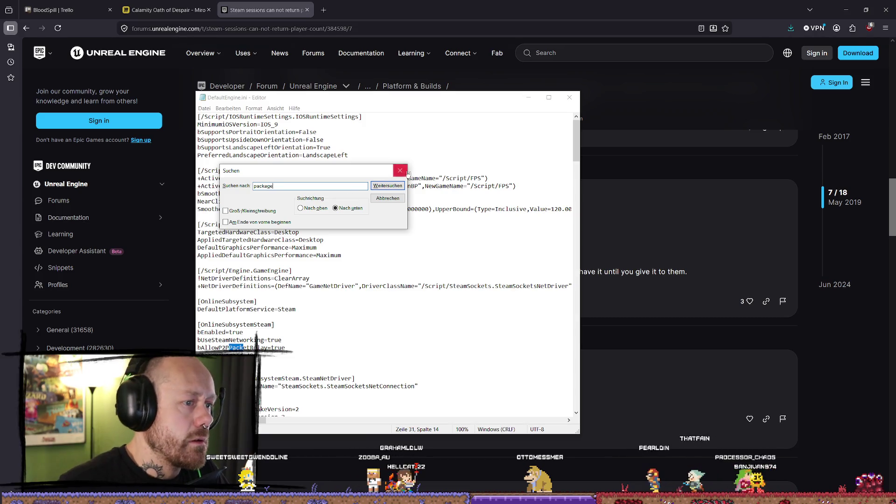
{"action": "left_click", "coordinate": [400, 170]}
{"action": "left_click_drag", "start_coordinate": [576, 140], "coordinate": [577, 402]}
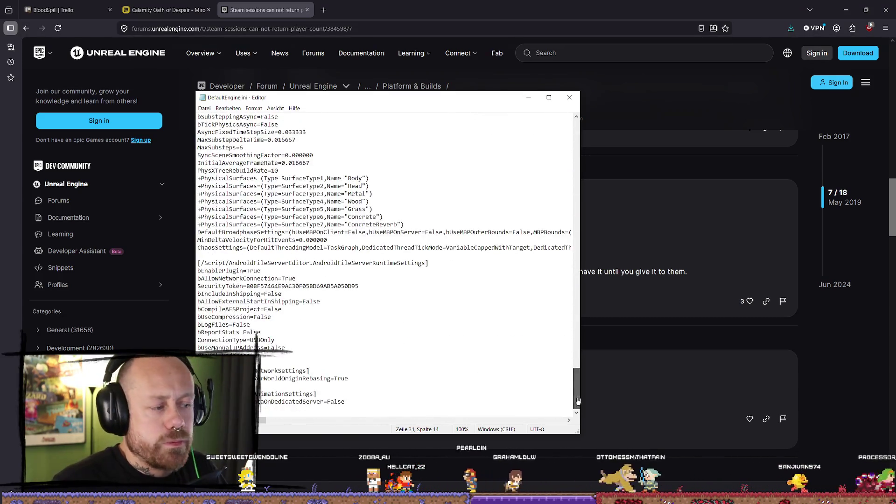
Append the Steam PacketHandlerComponents lines at the end of DefaultEngine.ini and save.
{"action": "key", "text": "ctrl+End"}
{"action": "key", "text": "Return"}
{"action": "key", "text": "ctrl+v"}
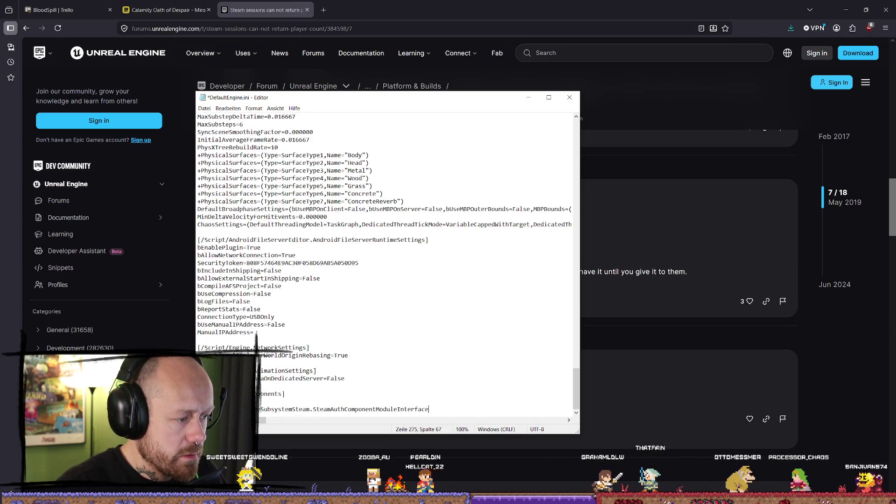
{"action": "key", "text": "BackSpace"}
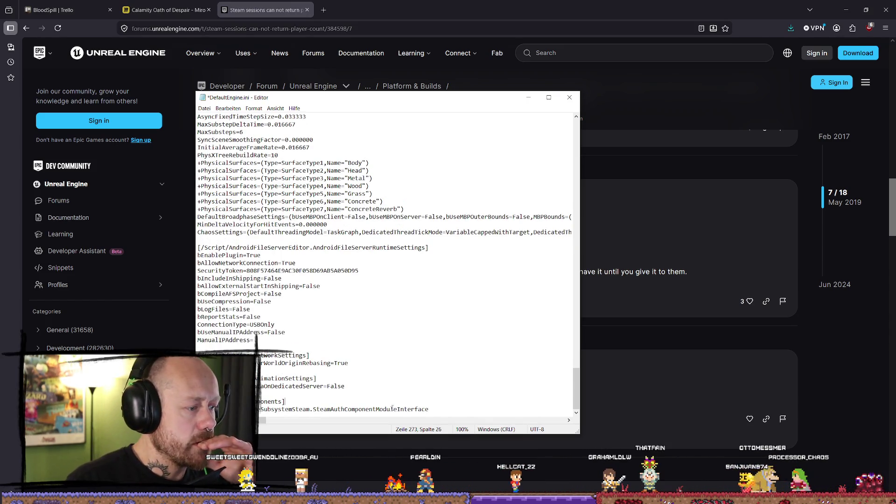
{"action": "left_click", "coordinate": [204, 108]}
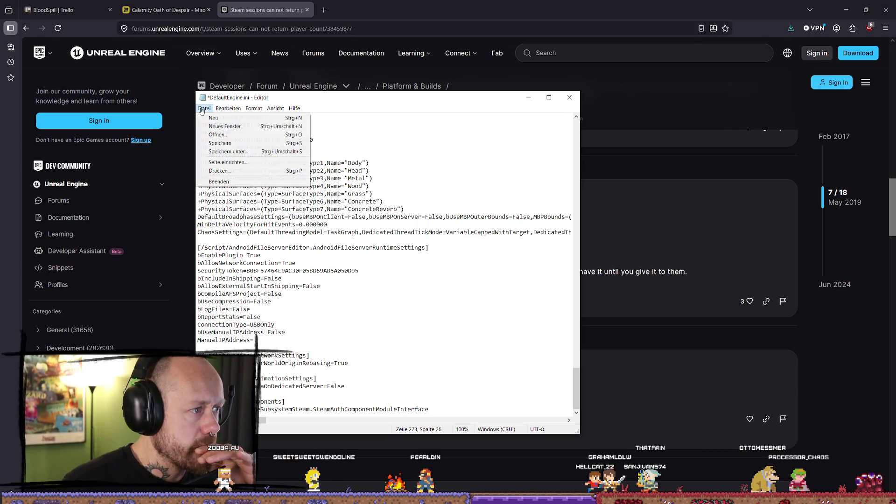
{"action": "left_click", "coordinate": [231, 144]}
{"action": "left_click", "coordinate": [205, 109]}
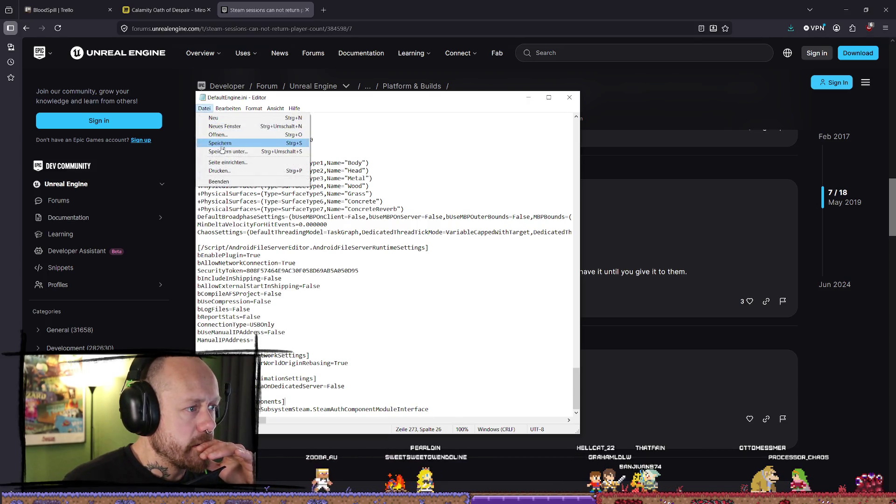
{"action": "left_click", "coordinate": [219, 143]}
{"action": "left_click", "coordinate": [206, 109]}
{"action": "left_click", "coordinate": [220, 143]}
{"action": "left_click", "coordinate": [204, 109]}
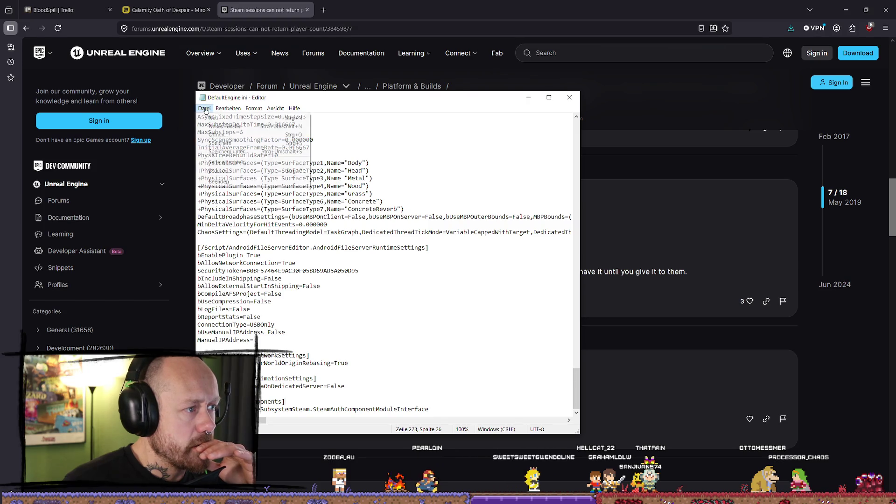
{"action": "left_click", "coordinate": [220, 143]}
Close the saved DefaultEngine.ini Notepad window.
{"action": "left_click", "coordinate": [569, 97]}
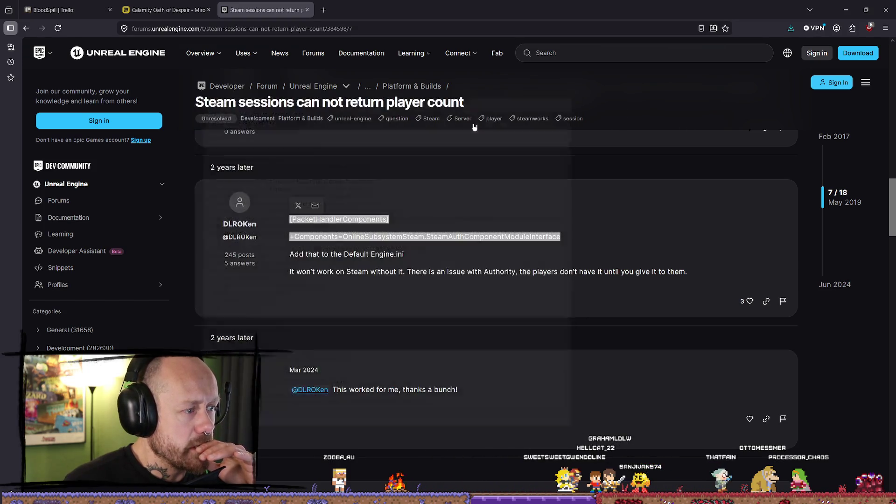
{"action": "key", "text": "alt+Tab"}
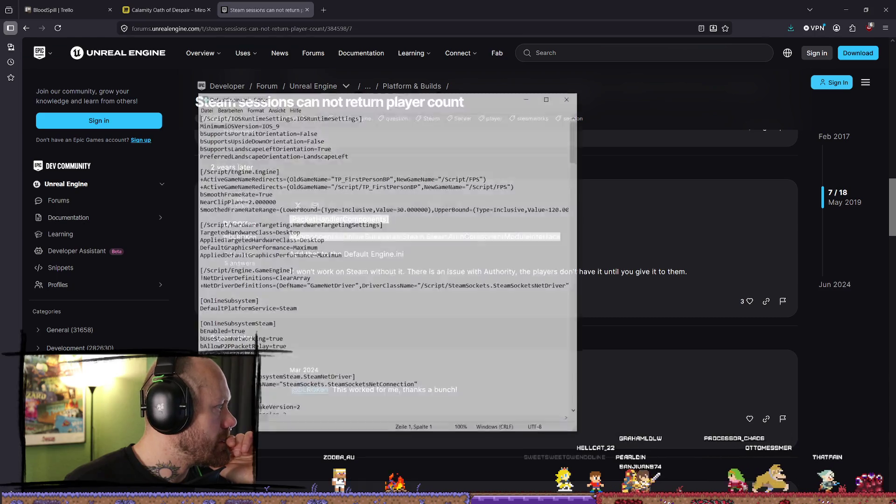
{"action": "scroll", "coordinate": [96, 262], "scroll_direction": "down", "scroll_amount": 5}
{"action": "scroll", "coordinate": [349, 342], "scroll_direction": "down", "scroll_amount": 5}
{"action": "scroll", "coordinate": [349, 343], "scroll_direction": "down", "scroll_amount": 15}
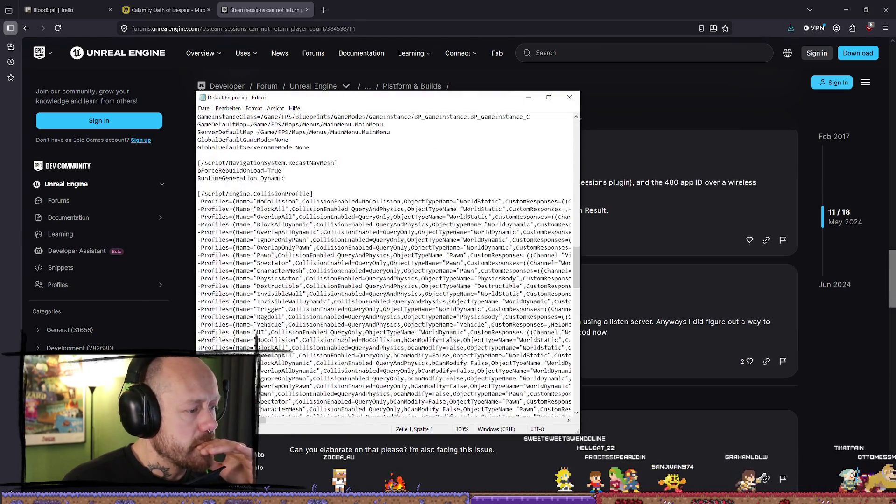
{"action": "left_click", "coordinate": [569, 97]}
{"action": "key", "text": "alt+Tab"}
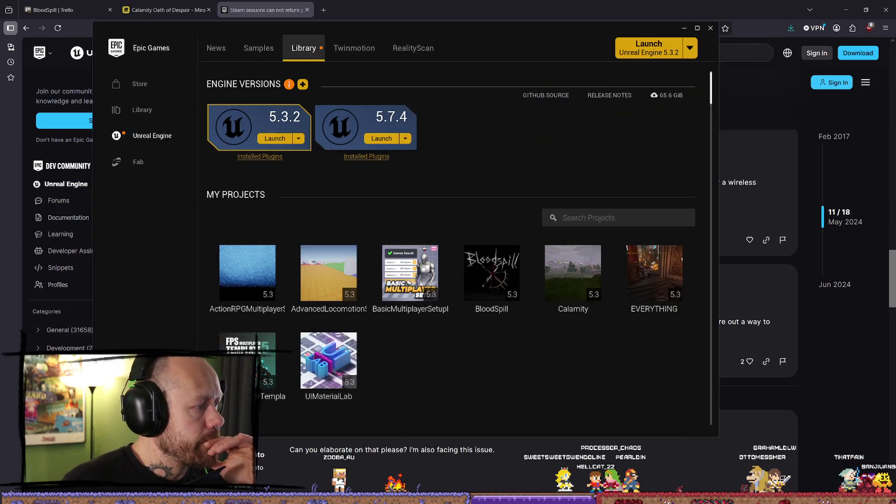
Launch the BloodSpill project from My Projects, then minimise the Epic Games Launcher.
{"action": "double_click", "coordinate": [486, 273]}
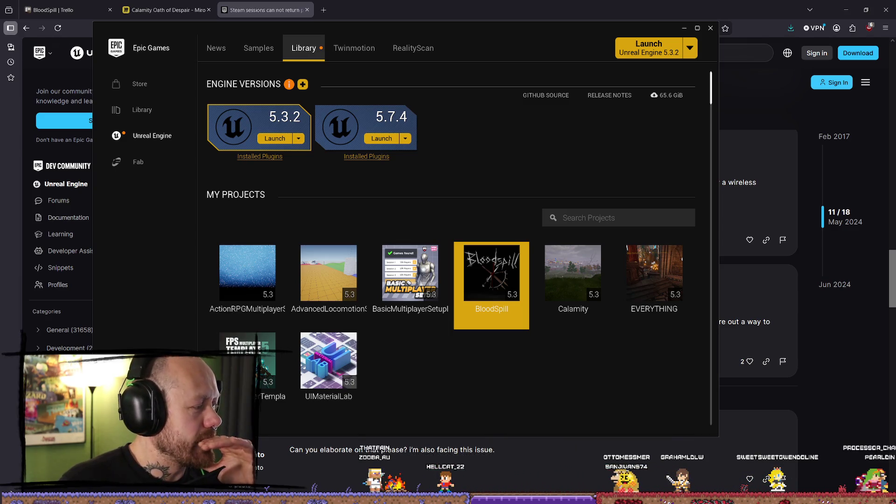
{"action": "left_click", "coordinate": [684, 28]}
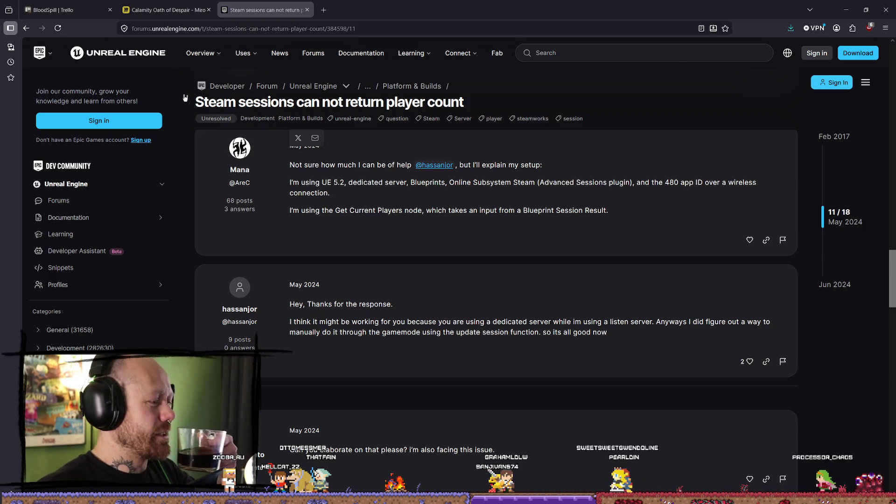
Pan around the Miro reference board.
{"action": "key", "text": "ctrl+shift+Tab"}
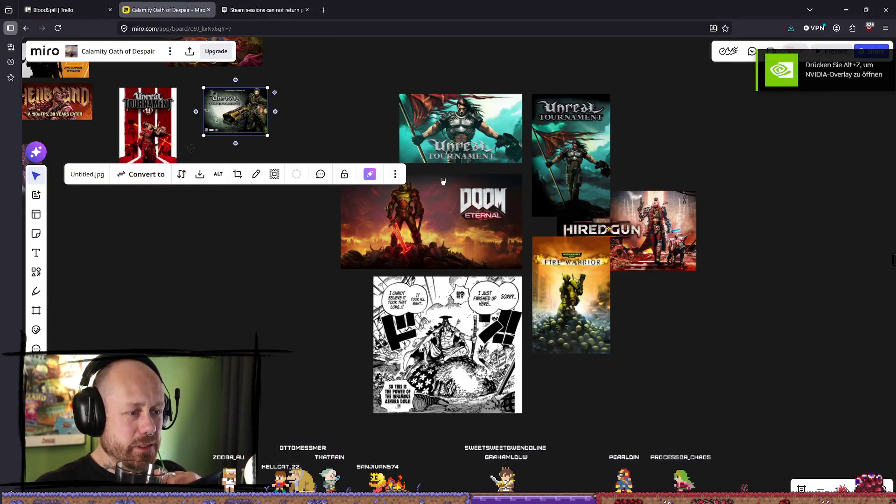
{"action": "scroll", "coordinate": [442, 227], "scroll_direction": "up", "scroll_amount": 3}
{"action": "scroll", "coordinate": [443, 226], "scroll_direction": "down", "scroll_amount": 5}
{"action": "scroll", "coordinate": [387, 188], "scroll_direction": "up", "scroll_amount": 8}
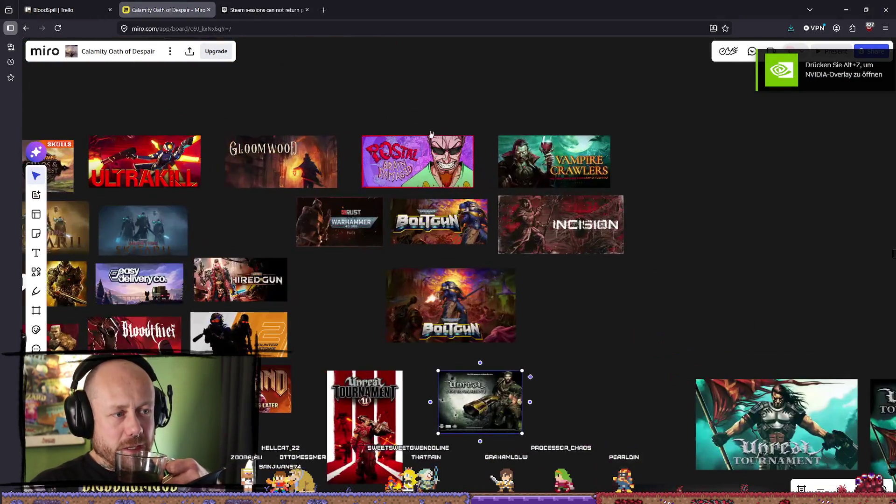
{"action": "scroll", "coordinate": [633, 260], "scroll_direction": "right", "scroll_amount": 7}
{"action": "scroll", "coordinate": [634, 260], "scroll_direction": "down", "scroll_amount": 4}
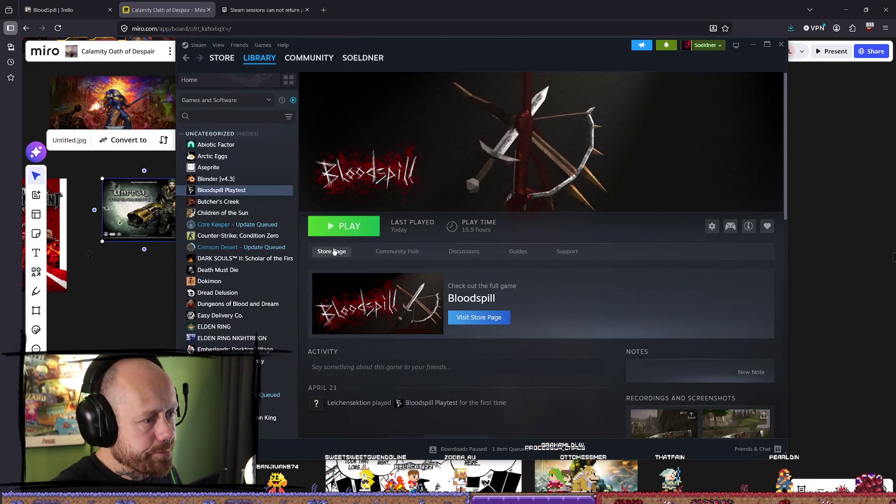
View the Bloodspill Steam page, then return to the forum thread and Unreal Editor.
{"action": "left_click", "coordinate": [332, 252]}
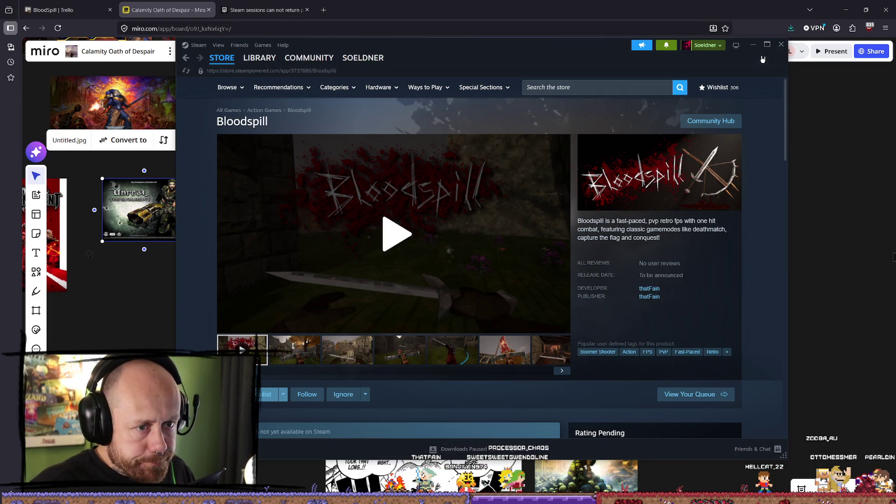
{"action": "key", "text": "alt+Tab"}
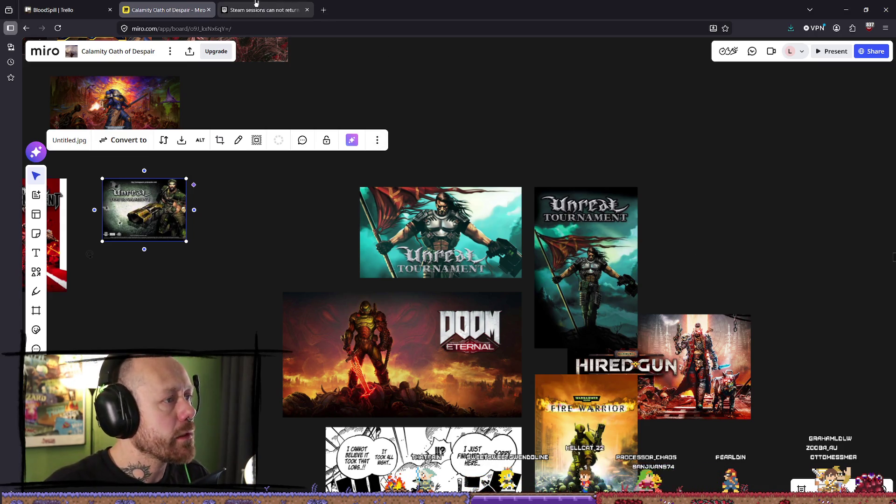
{"action": "left_click", "coordinate": [256, 7]}
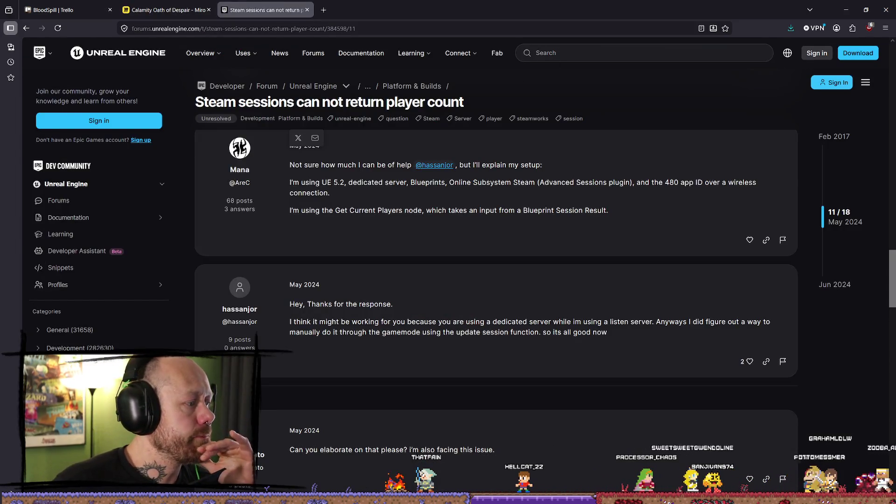
{"action": "key", "text": "alt+Tab"}
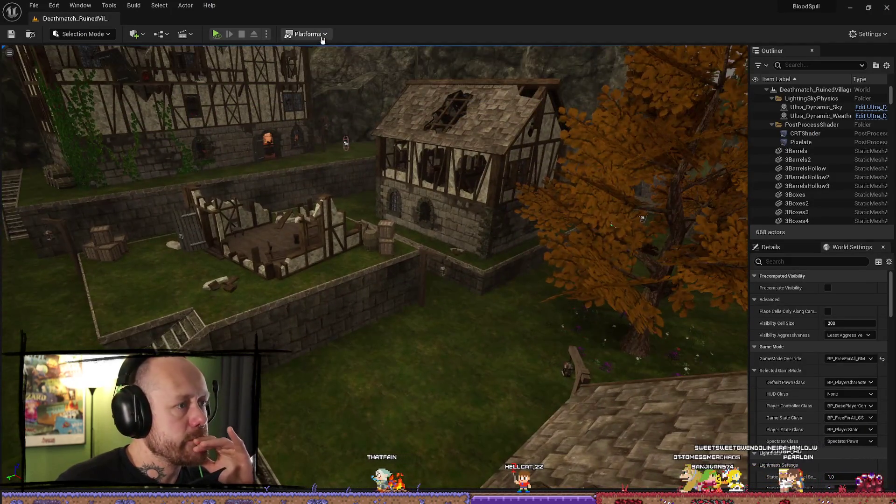
Package BloodSpill for Windows into the ForTesting folder and show the output log.
{"action": "left_click", "coordinate": [306, 35]}
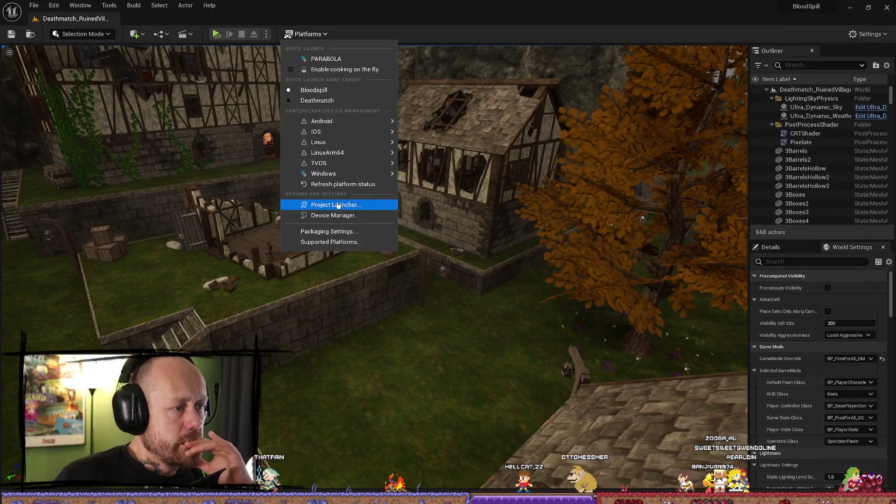
{"action": "mouse_move", "coordinate": [327, 174]}
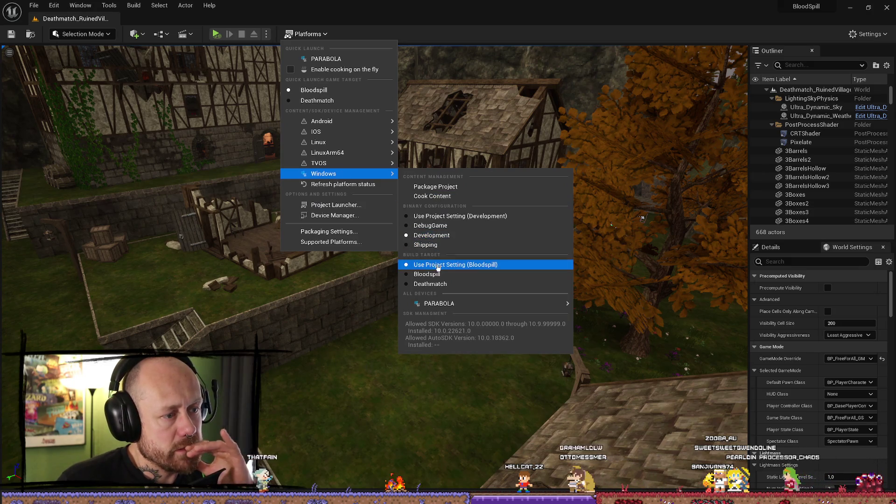
{"action": "left_click", "coordinate": [427, 186]}
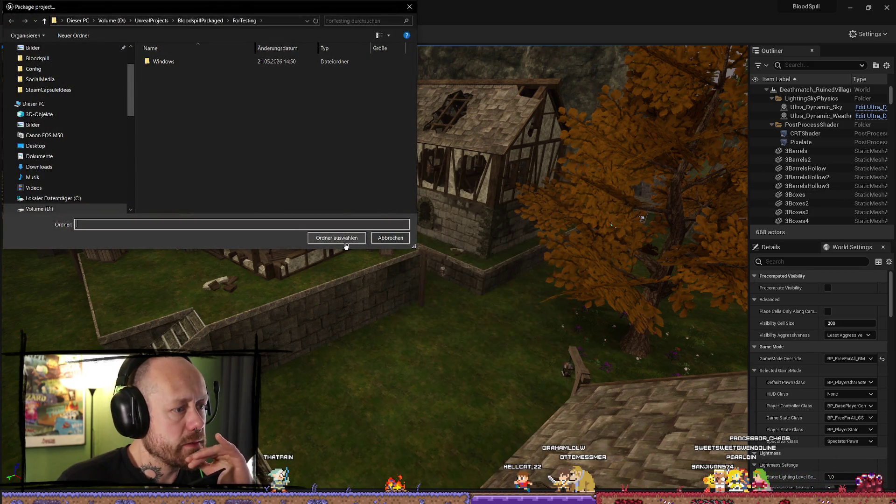
{"action": "left_click", "coordinate": [346, 238]}
{"action": "left_click", "coordinate": [787, 468]}
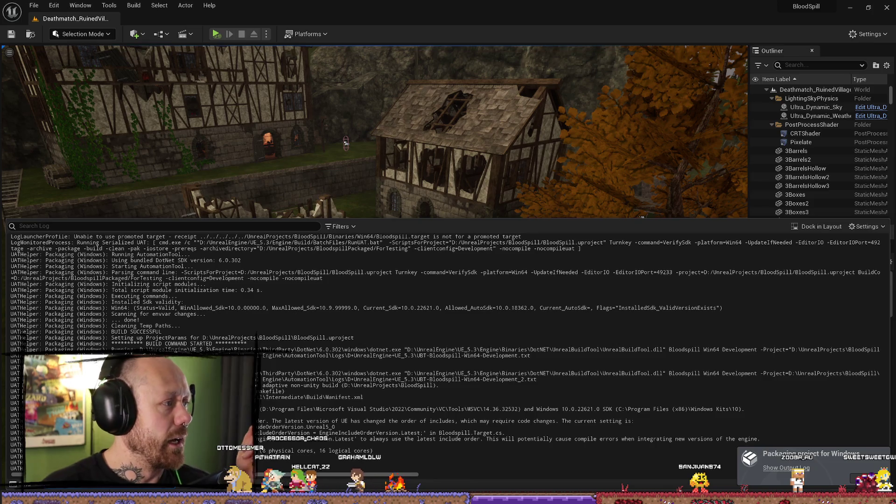
{"action": "key", "text": "alt+Tab"}
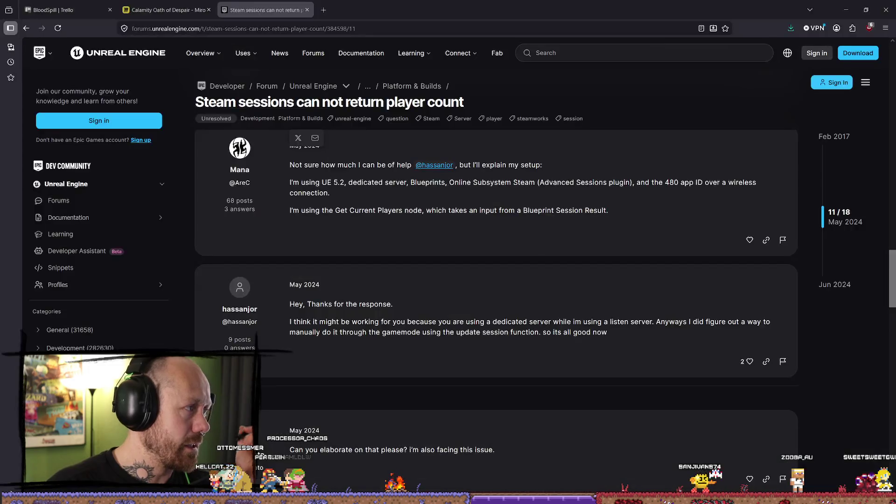
Pan around the Miro board's game reference images, then return to the player-count forum thread.
{"action": "key", "text": "alt+Tab"}
{"action": "key", "text": "alt+Tab"}
{"action": "key", "text": "ctrl+shift+Tab"}
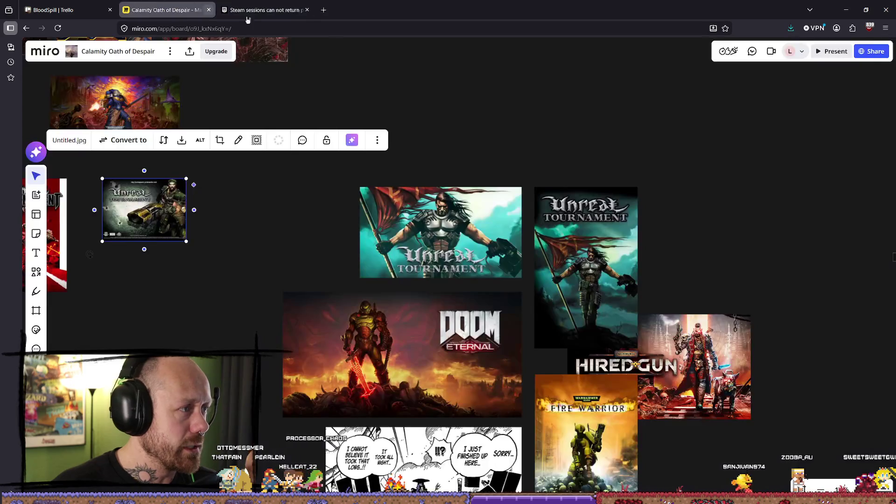
{"action": "scroll", "coordinate": [550, 165], "scroll_direction": "down", "scroll_amount": 3}
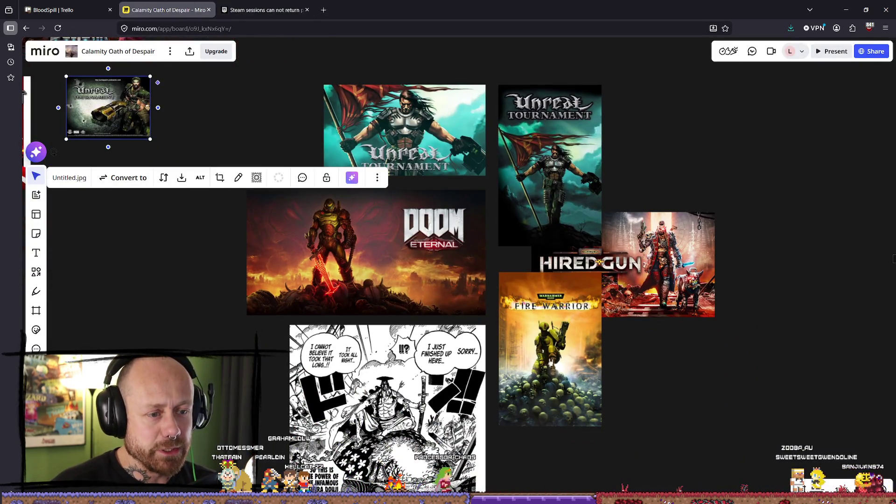
{"action": "scroll", "coordinate": [347, 255], "scroll_direction": "up", "scroll_amount": 1}
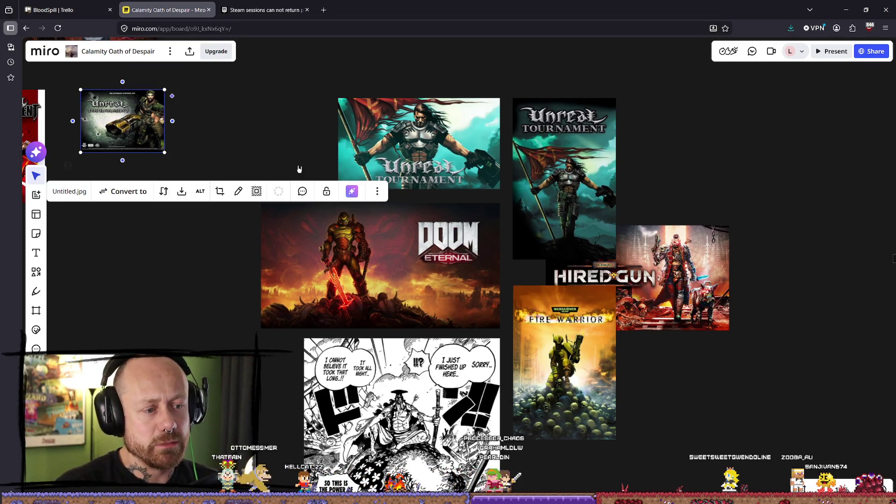
{"action": "scroll", "coordinate": [317, 213], "scroll_direction": "down", "scroll_amount": 6}
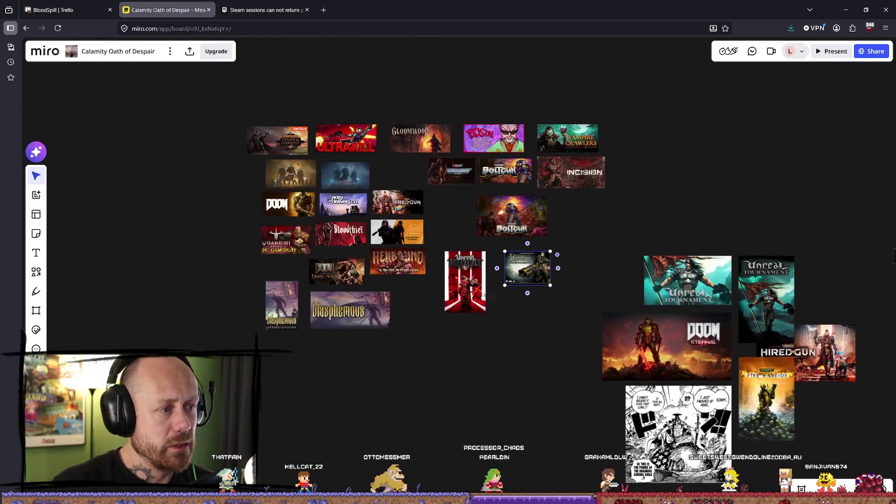
{"action": "scroll", "coordinate": [506, 321], "scroll_direction": "up", "scroll_amount": 6}
{"action": "scroll", "coordinate": [506, 322], "scroll_direction": "down", "scroll_amount": 2}
{"action": "scroll", "coordinate": [489, 309], "scroll_direction": "left", "scroll_amount": 5}
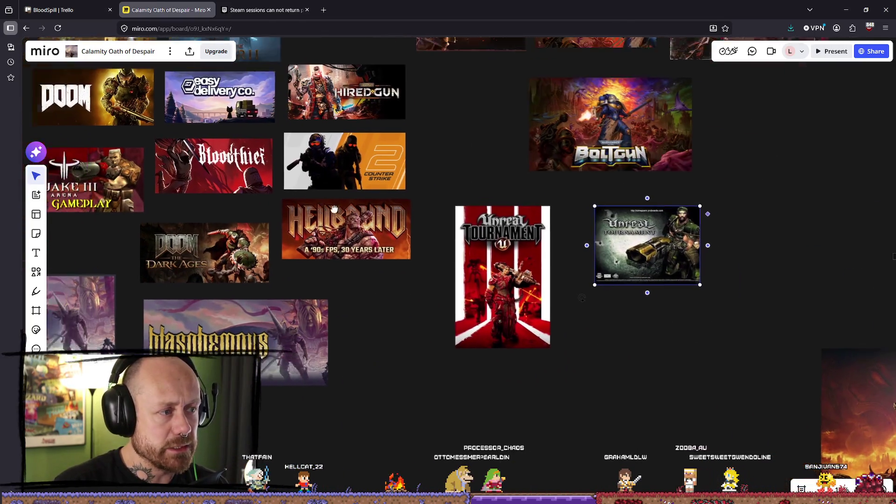
{"action": "scroll", "coordinate": [489, 309], "scroll_direction": "up", "scroll_amount": 3}
{"action": "scroll", "coordinate": [462, 303], "scroll_direction": "left", "scroll_amount": 2}
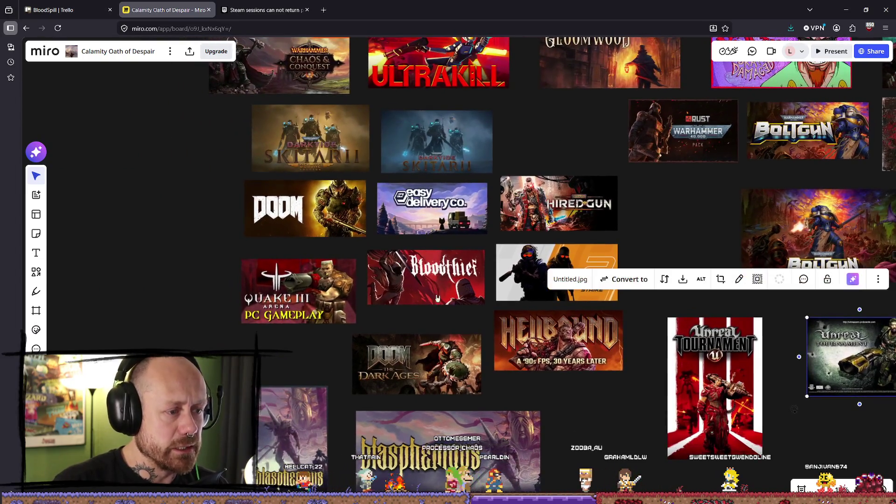
{"action": "scroll", "coordinate": [507, 243], "scroll_direction": "up", "scroll_amount": 3}
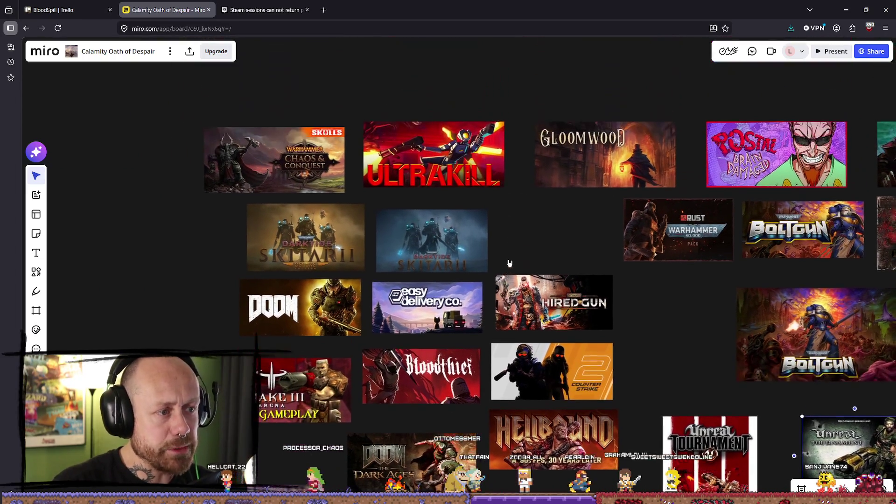
{"action": "scroll", "coordinate": [421, 202], "scroll_direction": "up", "scroll_amount": 4}
{"action": "scroll", "coordinate": [614, 276], "scroll_direction": "down", "scroll_amount": 3}
{"action": "scroll", "coordinate": [682, 286], "scroll_direction": "down", "scroll_amount": 3}
{"action": "scroll", "coordinate": [681, 286], "scroll_direction": "right", "scroll_amount": 5}
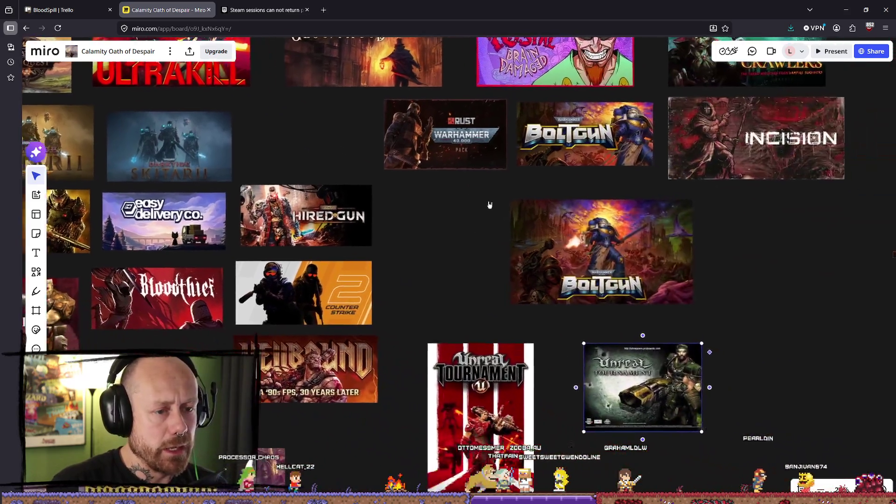
{"action": "scroll", "coordinate": [528, 189], "scroll_direction": "up", "scroll_amount": 5}
{"action": "scroll", "coordinate": [527, 189], "scroll_direction": "right", "scroll_amount": 4}
{"action": "scroll", "coordinate": [528, 189], "scroll_direction": "down", "scroll_amount": 2}
{"action": "scroll", "coordinate": [546, 205], "scroll_direction": "down", "scroll_amount": 1}
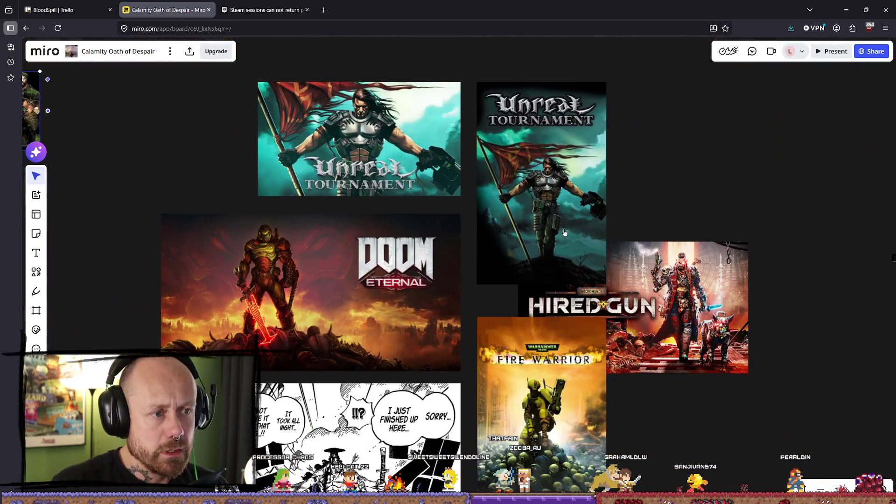
{"action": "scroll", "coordinate": [582, 188], "scroll_direction": "down", "scroll_amount": 1}
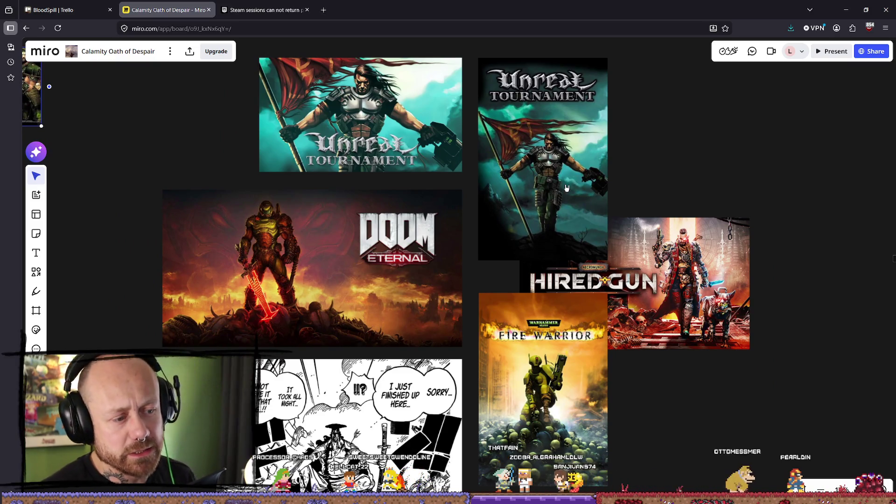
{"action": "scroll", "coordinate": [404, 253], "scroll_direction": "up", "scroll_amount": 2}
{"action": "scroll", "coordinate": [405, 254], "scroll_direction": "left", "scroll_amount": 2}
{"action": "scroll", "coordinate": [405, 253], "scroll_direction": "up", "scroll_amount": 3}
{"action": "scroll", "coordinate": [404, 253], "scroll_direction": "left", "scroll_amount": 5}
{"action": "scroll", "coordinate": [349, 204], "scroll_direction": "up", "scroll_amount": 5}
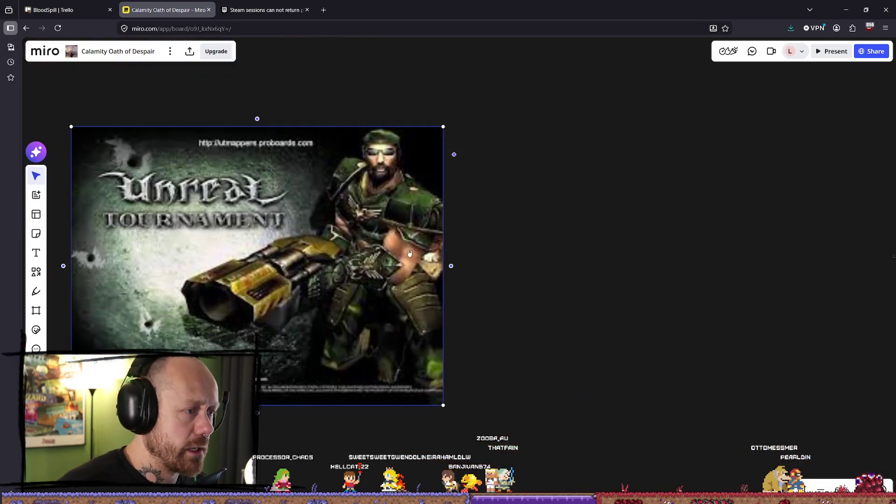
{"action": "scroll", "coordinate": [299, 264], "scroll_direction": "down", "scroll_amount": 3}
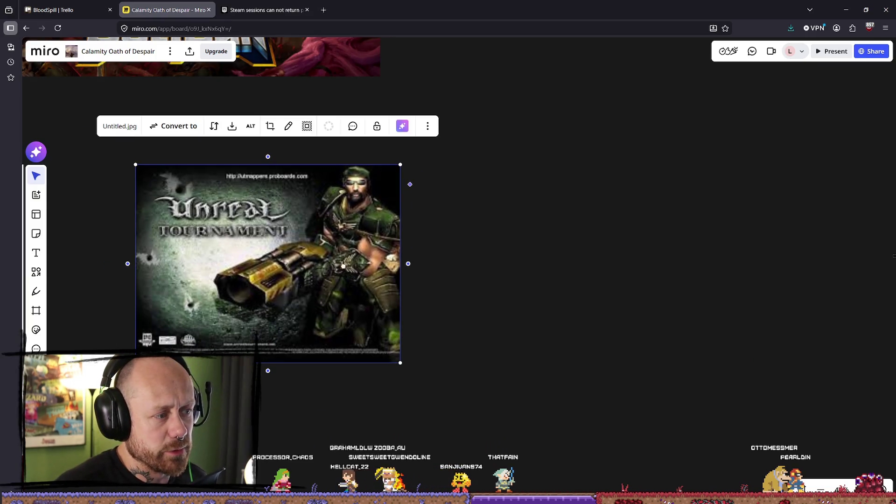
{"action": "scroll", "coordinate": [649, 296], "scroll_direction": "down", "scroll_amount": 3}
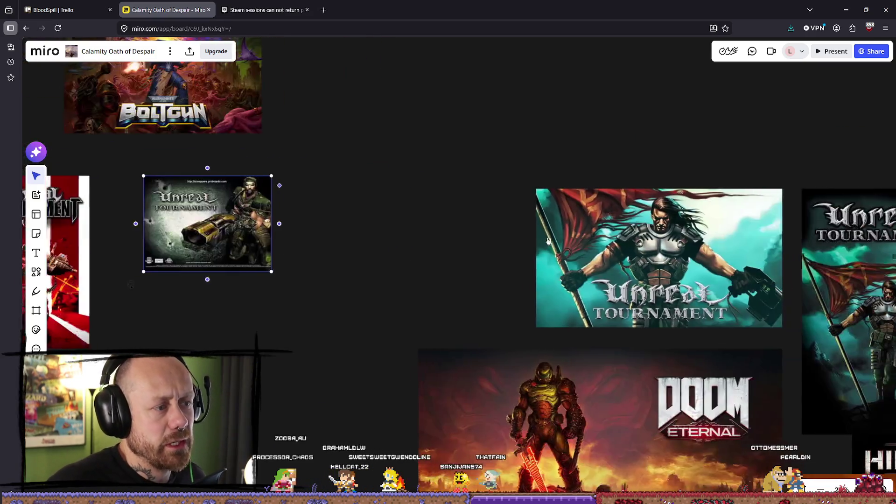
{"action": "scroll", "coordinate": [583, 271], "scroll_direction": "right", "scroll_amount": 5}
{"action": "scroll", "coordinate": [583, 271], "scroll_direction": "down", "scroll_amount": 2}
{"action": "scroll", "coordinate": [549, 251], "scroll_direction": "down", "scroll_amount": 2}
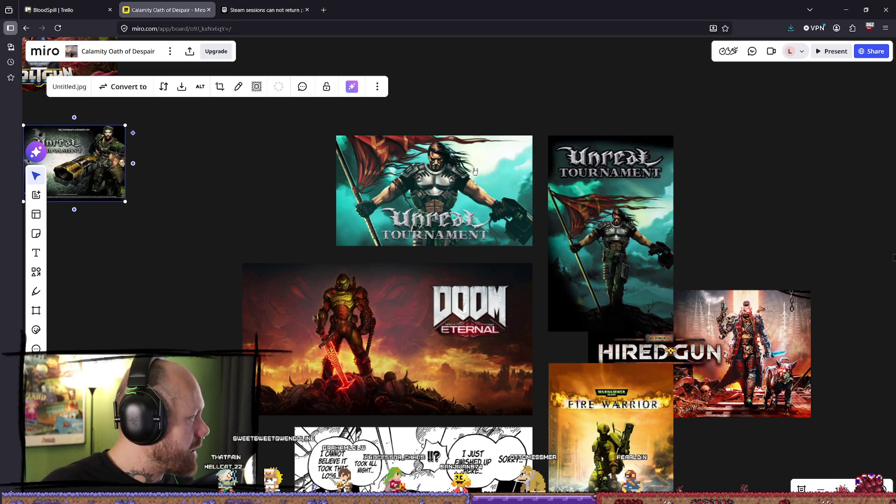
{"action": "left_click", "coordinate": [243, 4]}
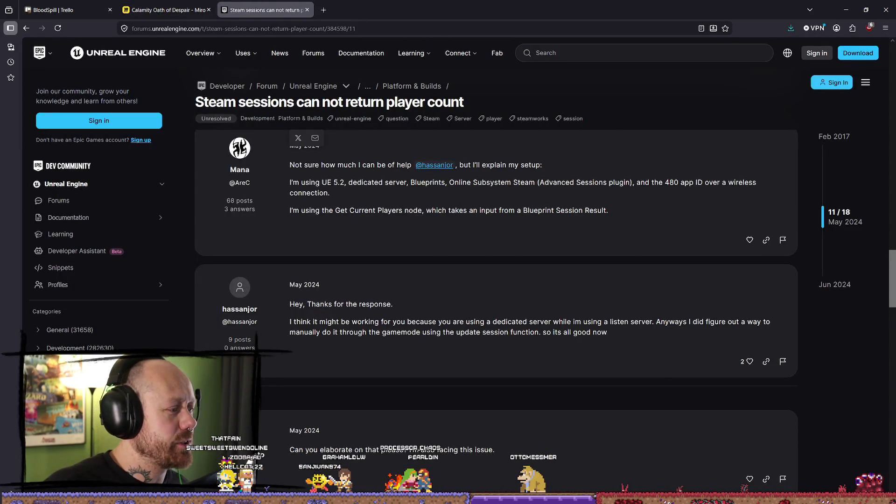
Check Unreal's packaging progress, then return to Chrome's Calamity Oath of Despair Miro board.
{"action": "key", "text": "alt+Tab"}
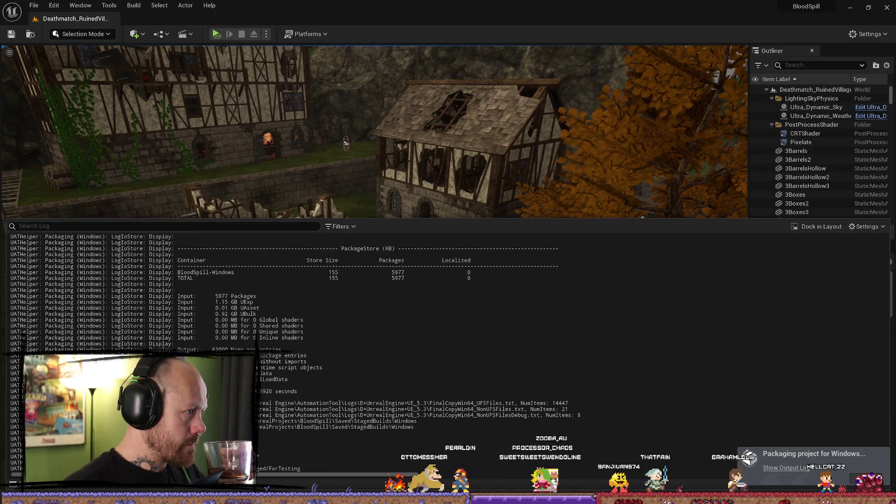
{"action": "key", "text": "alt+Tab"}
{"action": "left_click", "coordinate": [177, 8]}
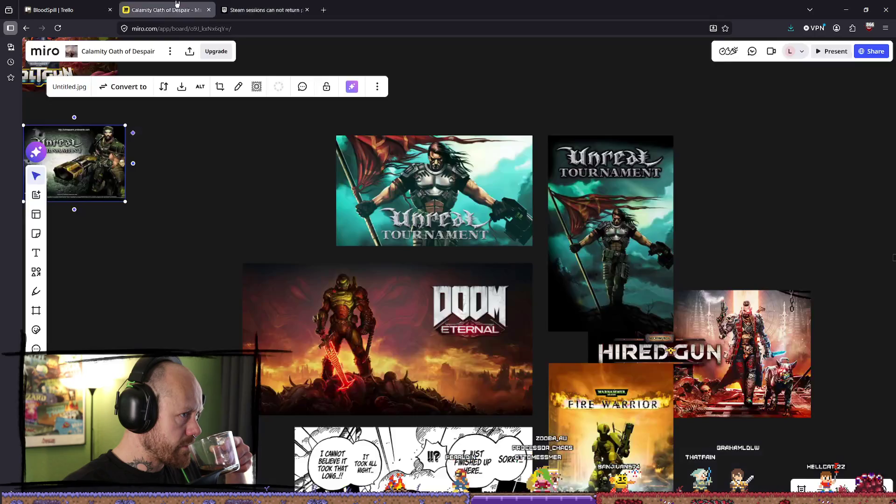
Place the ULTRAKILL image beside the lower Boltgun image in Miro, then return to Unreal.
{"action": "scroll", "coordinate": [434, 182], "scroll_direction": "down", "scroll_amount": 5}
{"action": "scroll", "coordinate": [275, 145], "scroll_direction": "up", "scroll_amount": 4}
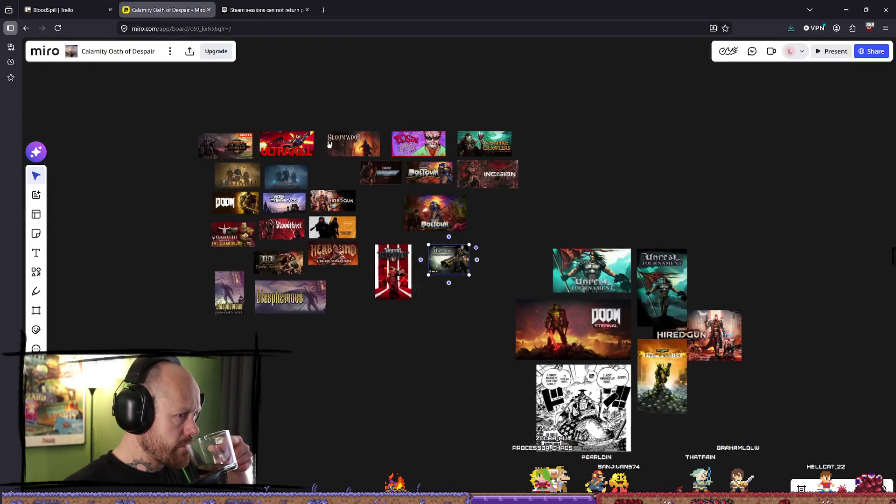
{"action": "scroll", "coordinate": [275, 145], "scroll_direction": "up", "scroll_amount": 2}
{"action": "left_click_drag", "start_coordinate": [275, 145], "coordinate": [662, 268]}
{"action": "scroll", "coordinate": [548, 248], "scroll_direction": "right", "scroll_amount": 5}
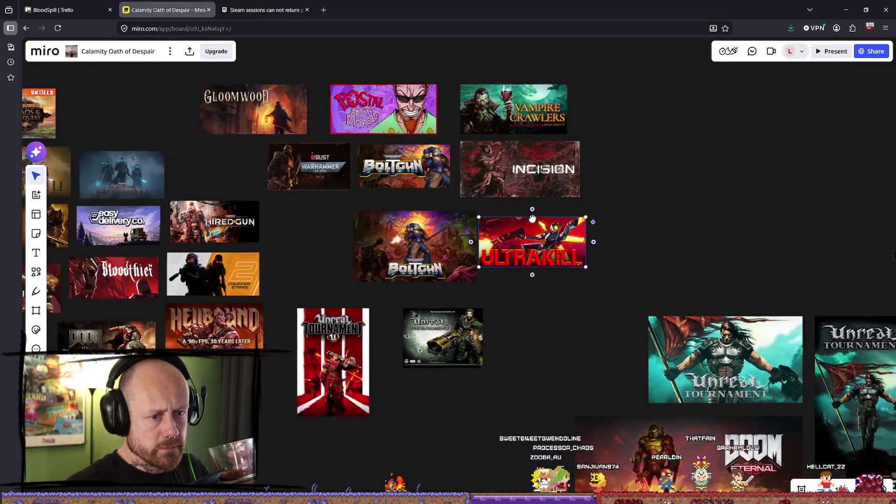
{"action": "left_click_drag", "start_coordinate": [339, 165], "coordinate": [408, 183]}
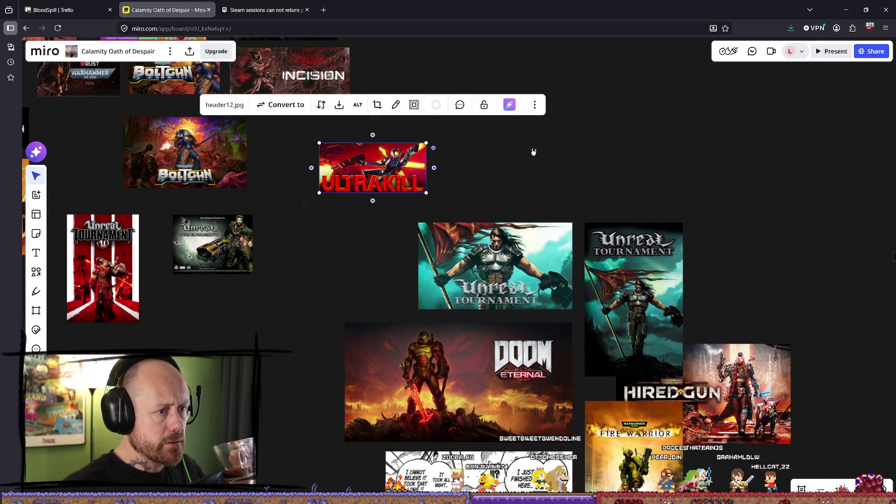
{"action": "scroll", "coordinate": [533, 152], "scroll_direction": "up", "scroll_amount": 3}
{"action": "scroll", "coordinate": [533, 152], "scroll_direction": "left", "scroll_amount": 5}
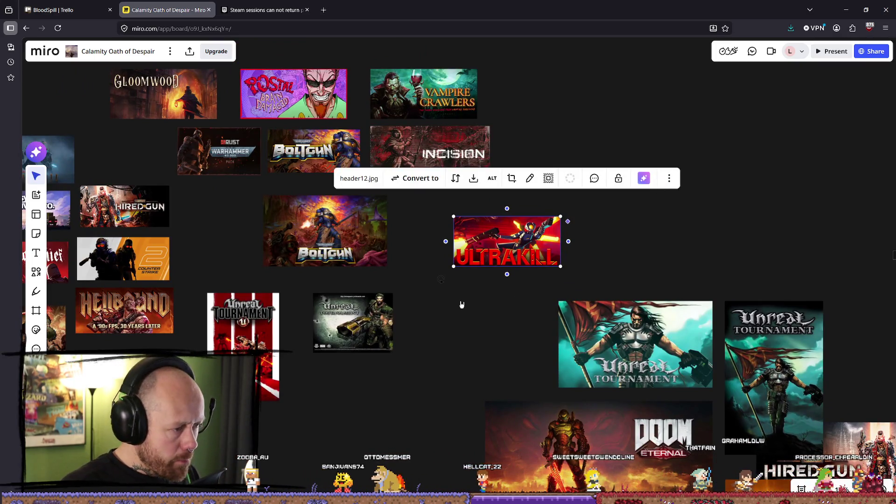
{"action": "scroll", "coordinate": [460, 304], "scroll_direction": "down", "scroll_amount": 2}
{"action": "scroll", "coordinate": [460, 304], "scroll_direction": "left", "scroll_amount": 4}
{"action": "key", "text": "alt+Tab"}
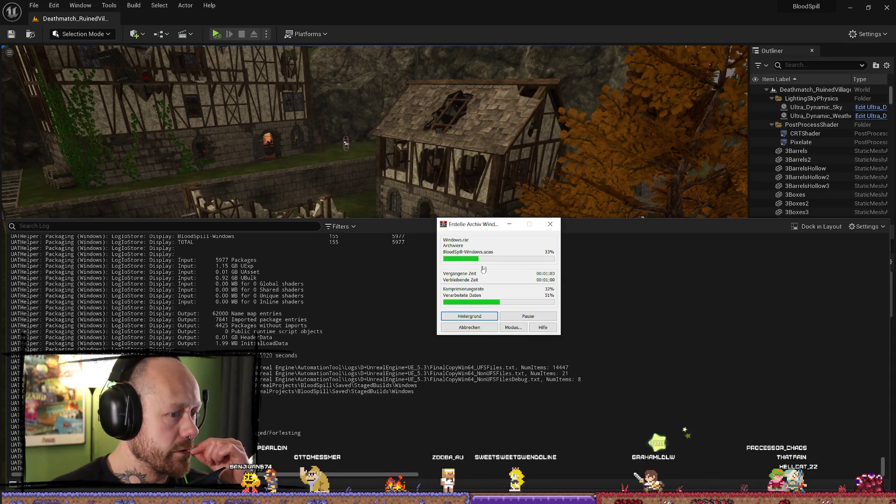
Move the Windows.rar progress window aside and dismiss the Output Log to show the level.
{"action": "mouse_move", "coordinate": [492, 227]}
{"action": "left_mouse_down"}
{"action": "mouse_move", "coordinate": [135, 230]}
{"action": "mouse_move", "coordinate": [414, 241]}
{"action": "mouse_move", "coordinate": [496, 266]}
{"action": "mouse_move", "coordinate": [301, 250]}
{"action": "left_mouse_up"}
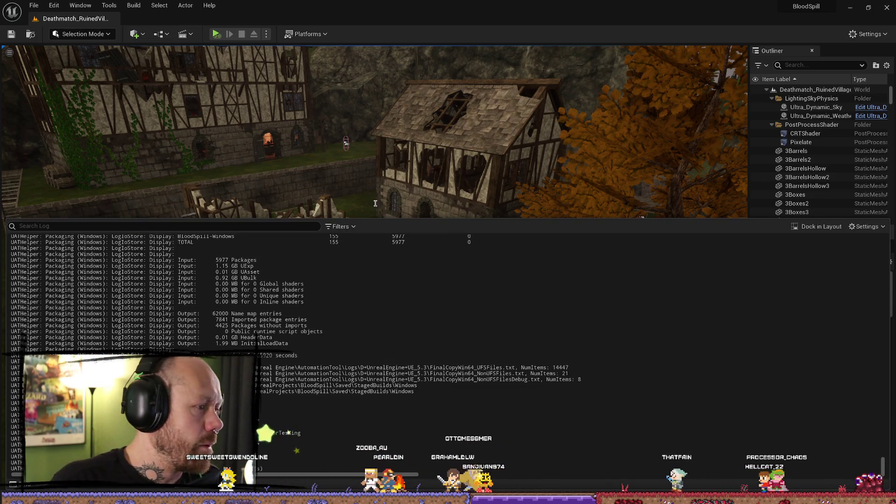
{"action": "left_click", "coordinate": [204, 325]}
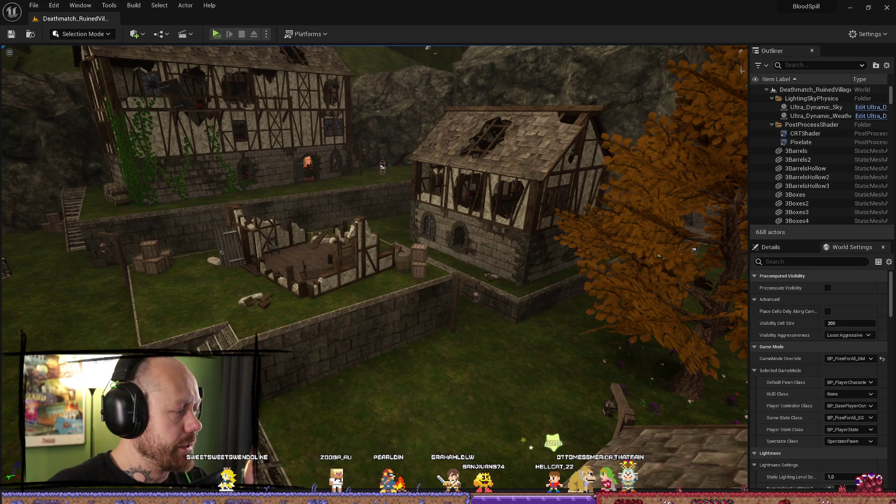
Switch to the browser's Bloodspill Steam store page to watch the gameplay trailer.
{"action": "key", "text": "alt+Tab"}
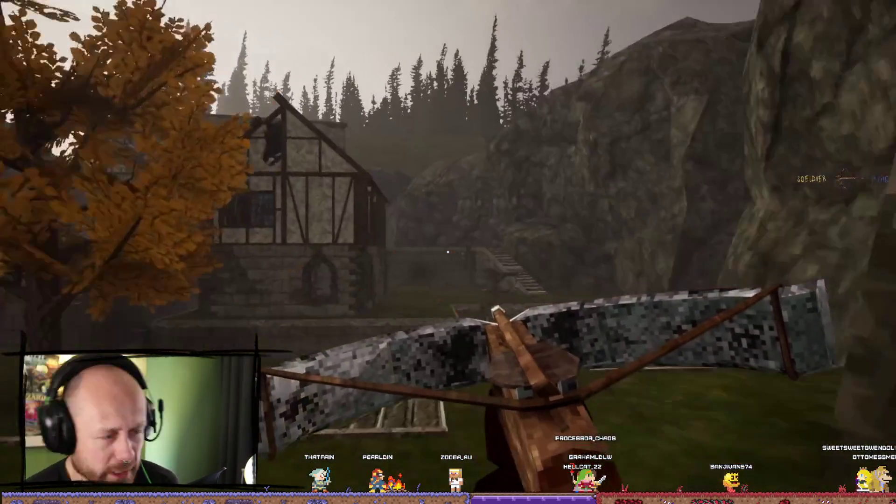
Exit the fullscreen trailer, close the Bloodspill Steam tab, and minimize the browser.
{"action": "key", "text": "w"}
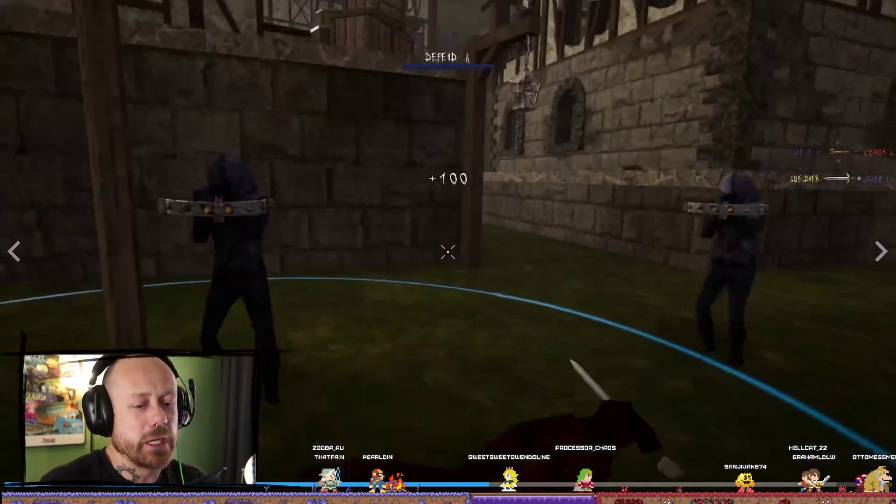
{"action": "key", "text": "Escape"}
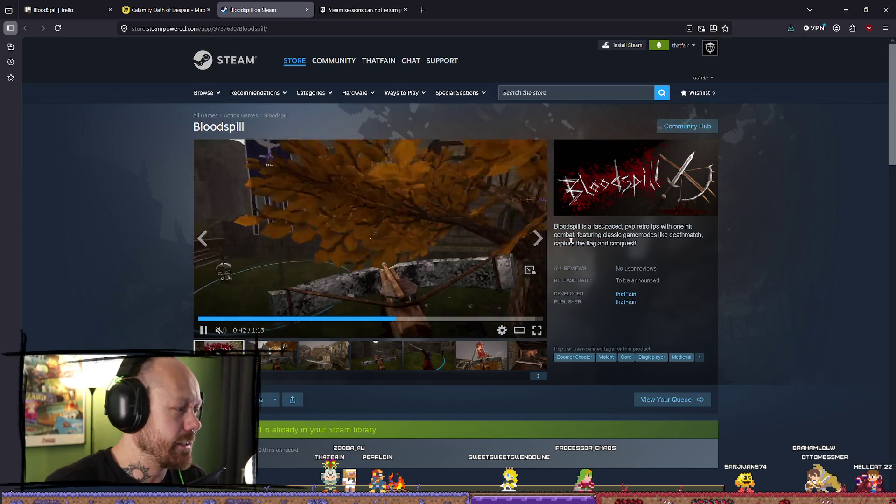
{"action": "key", "text": "ctrl+Tab"}
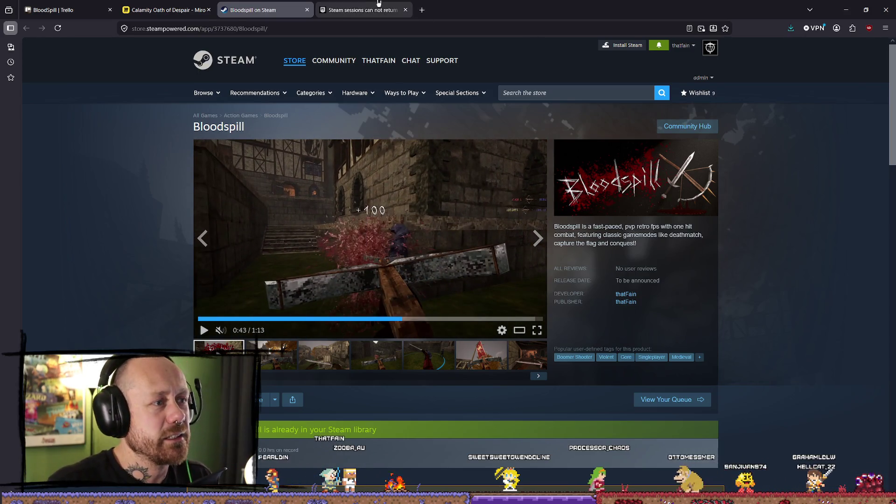
{"action": "scroll", "coordinate": [502, 69], "scroll_direction": "up", "scroll_amount": 10}
{"action": "left_click", "coordinate": [262, 10]}
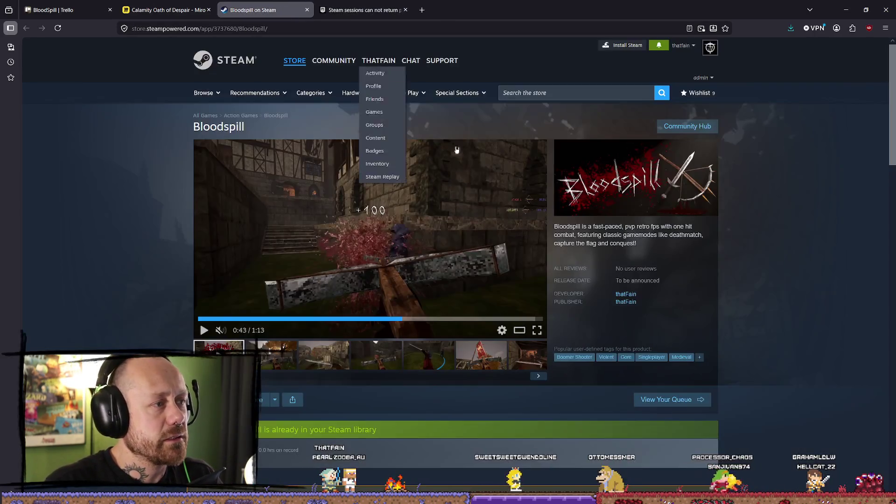
{"action": "key", "text": "ctrl+w"}
{"action": "left_click", "coordinate": [847, 10]}
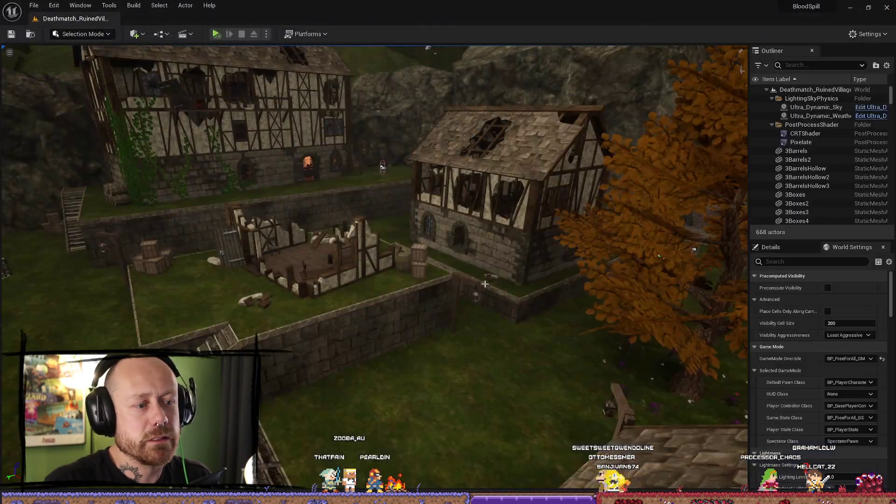
Review the Deathmatch_RuinedVillage World Settings and GameMode Override, then bring up the ForTesting folder.
{"action": "scroll", "coordinate": [476, 312], "scroll_direction": "down", "scroll_amount": 5}
{"action": "scroll", "coordinate": [476, 312], "scroll_direction": "up", "scroll_amount": 2}
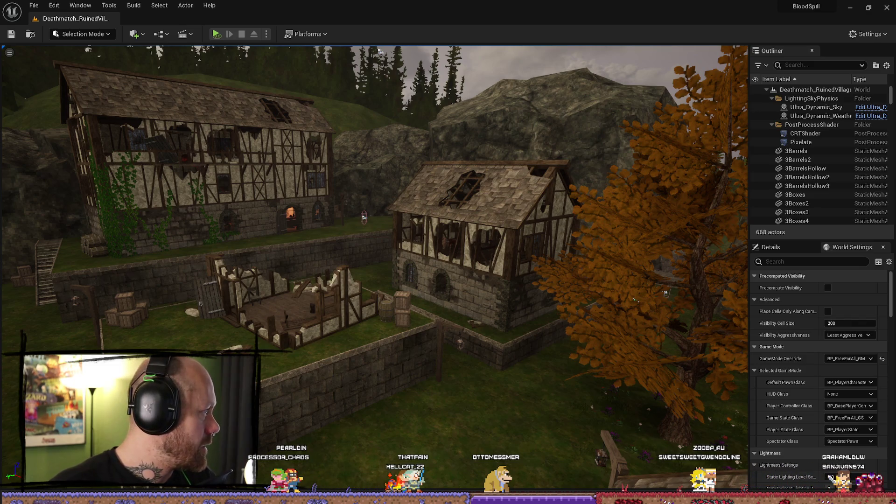
{"action": "key", "text": "alt+Tab"}
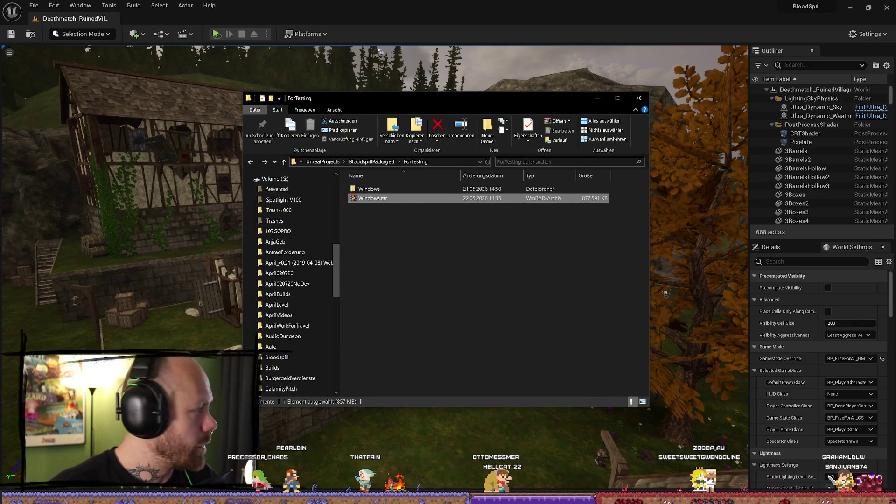
In the forum browser, load google.com in a new tab, then close it again.
{"action": "key", "text": "alt+Tab"}
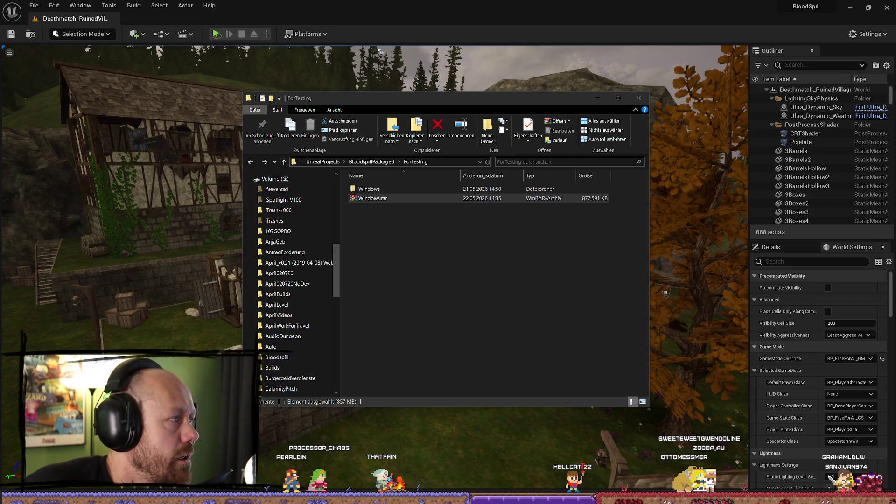
{"action": "key", "text": "alt+Tab"}
{"action": "left_click", "coordinate": [324, 10]}
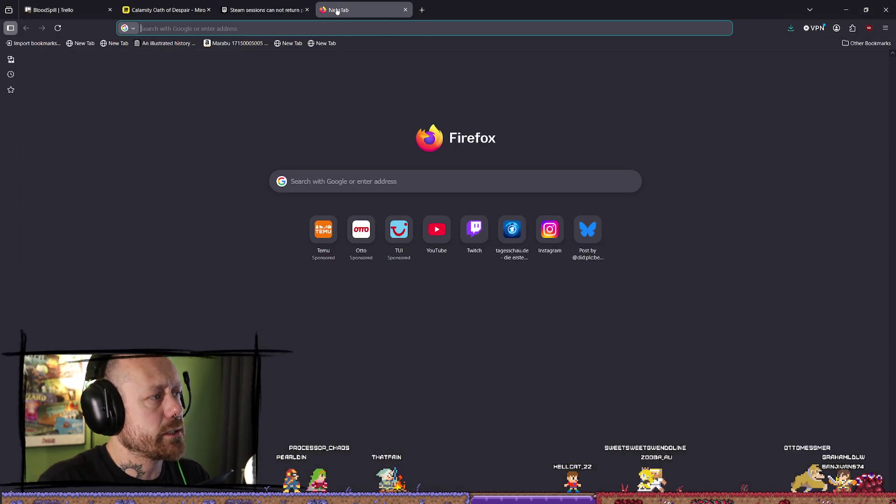
{"action": "type", "text": "google.com"}
{"action": "key", "text": "Return"}
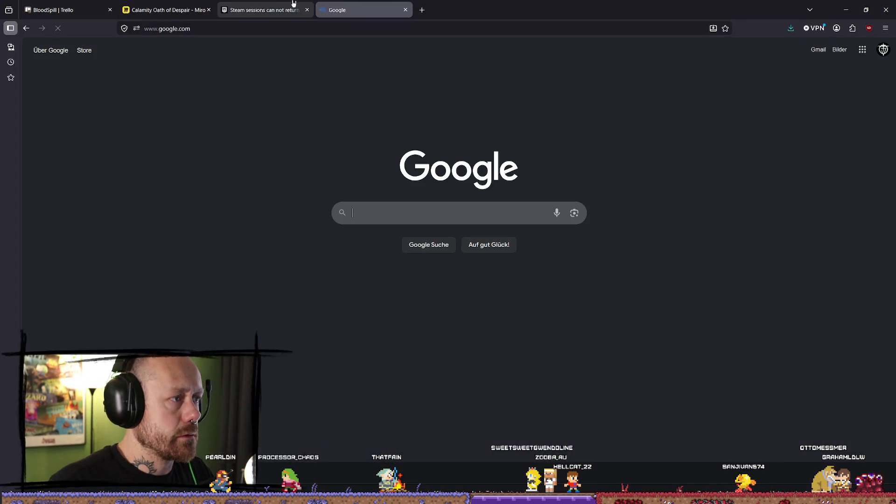
{"action": "key", "text": "ctrl+w"}
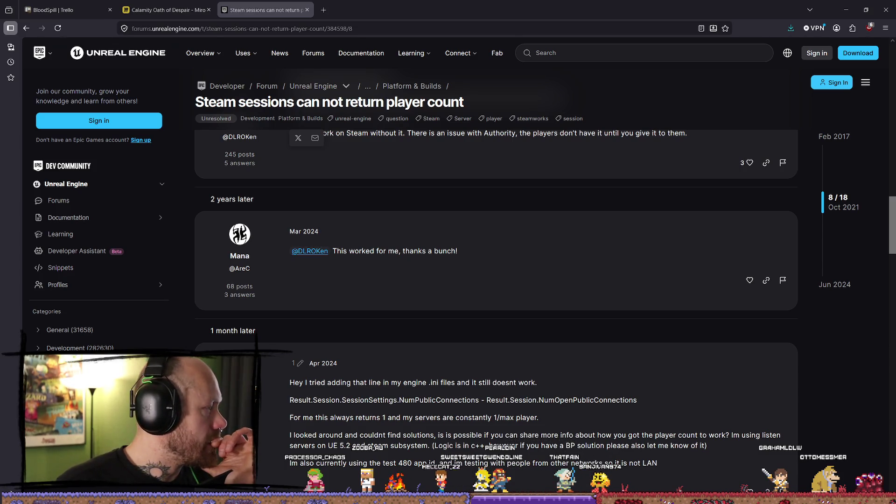
Inspect Windows.rar in the ForTesting folder, then minimize Explorer to reveal the forum thread.
{"action": "key", "text": "alt+Tab"}
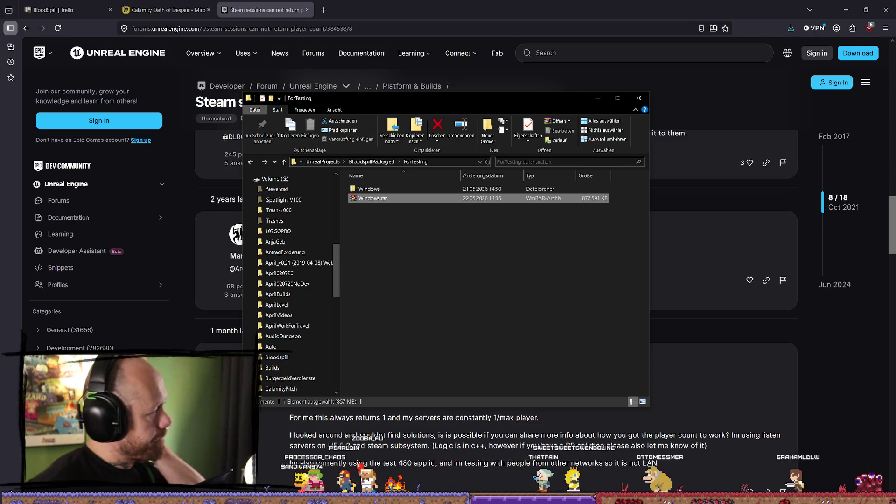
{"action": "key", "text": "alt+Tab"}
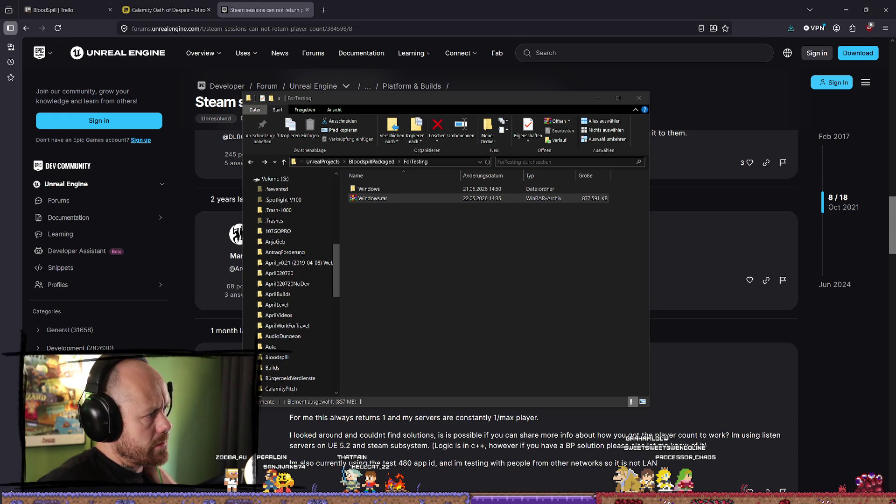
{"action": "left_click", "coordinate": [519, 300]}
{"action": "left_click", "coordinate": [371, 199]}
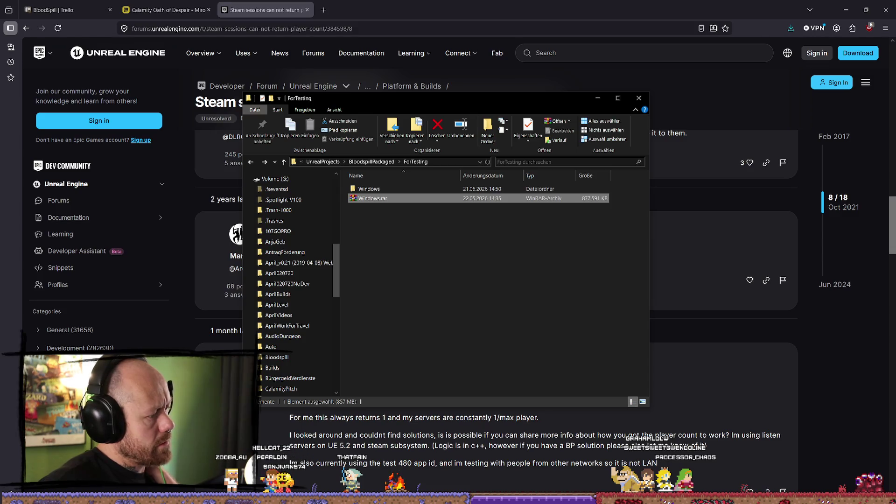
{"action": "left_click", "coordinate": [520, 326]}
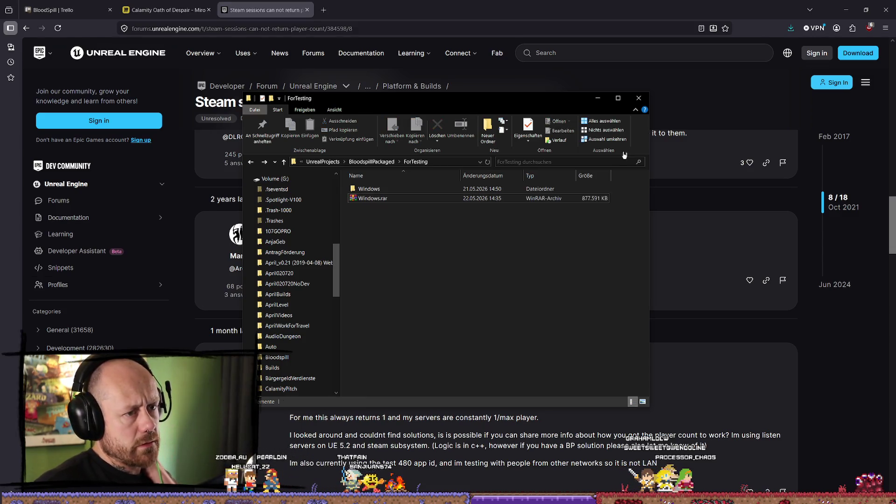
{"action": "left_click", "coordinate": [639, 98]}
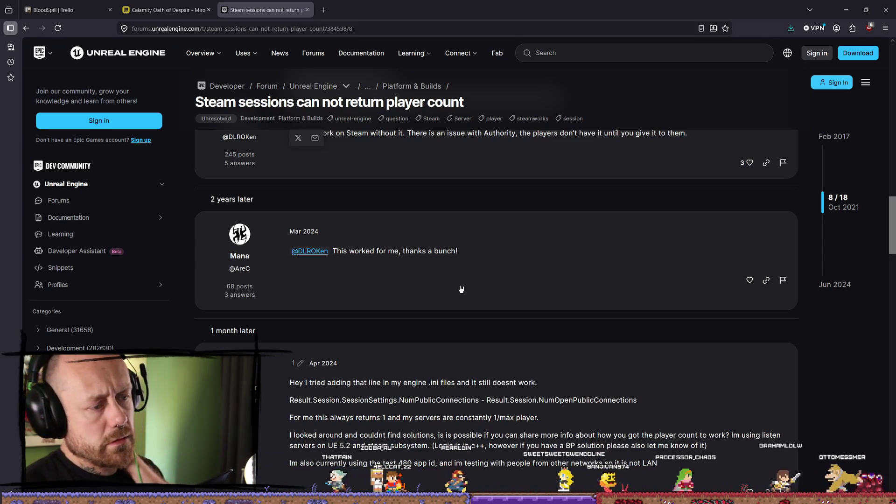
Read the opening post about SessionSettings NumPublicConnections always returning 1, highlighting key phrases.
{"action": "scroll", "coordinate": [495, 296], "scroll_direction": "down", "scroll_amount": 2}
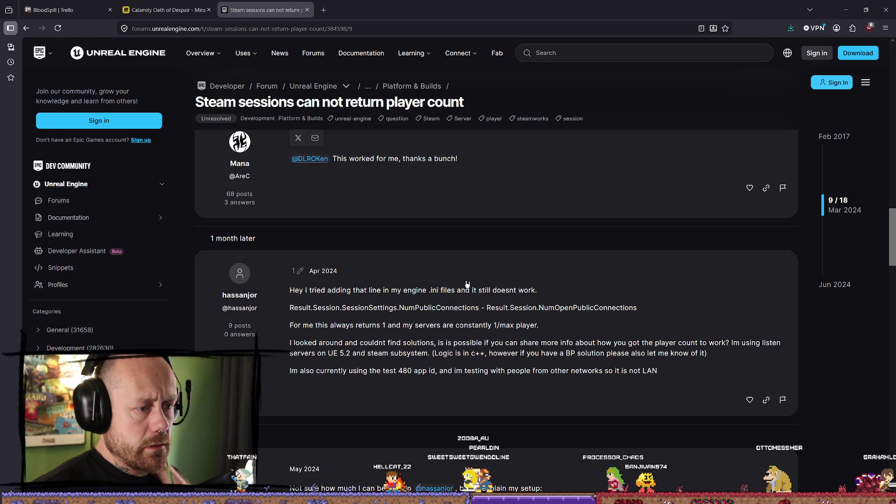
{"action": "left_click_drag", "start_coordinate": [313, 307], "coordinate": [401, 308]}
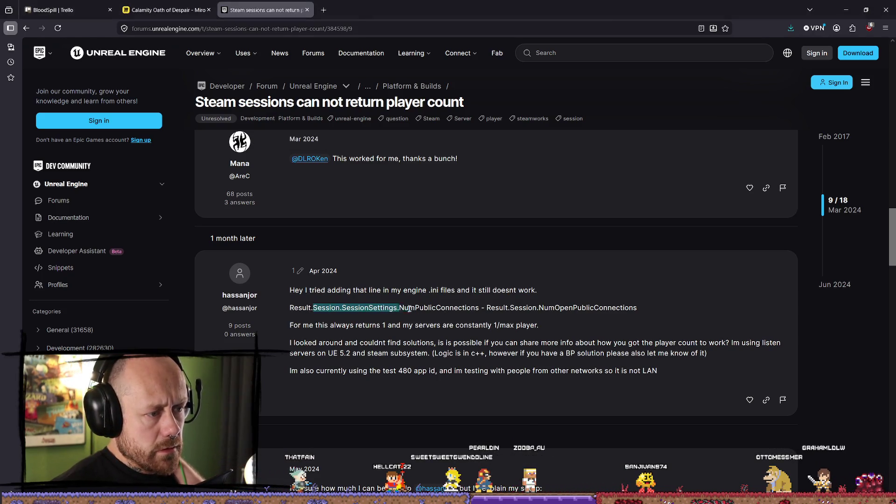
{"action": "left_click", "coordinate": [371, 310]}
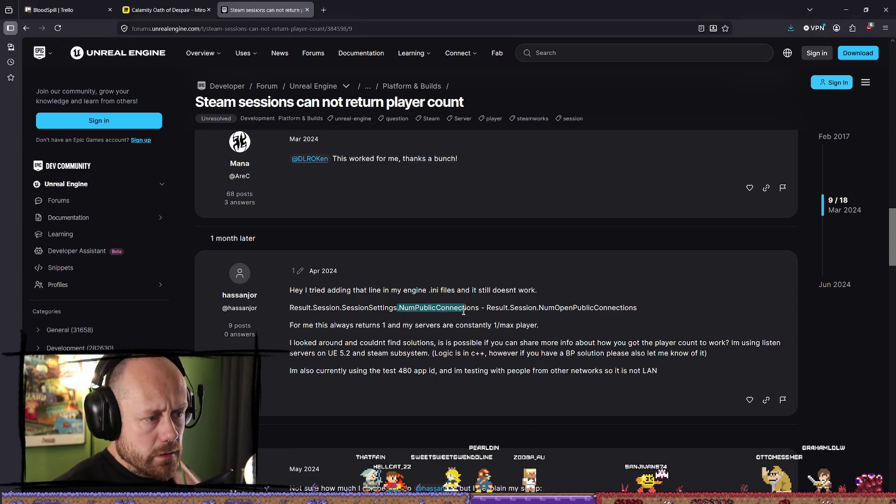
{"action": "left_click", "coordinate": [488, 308]}
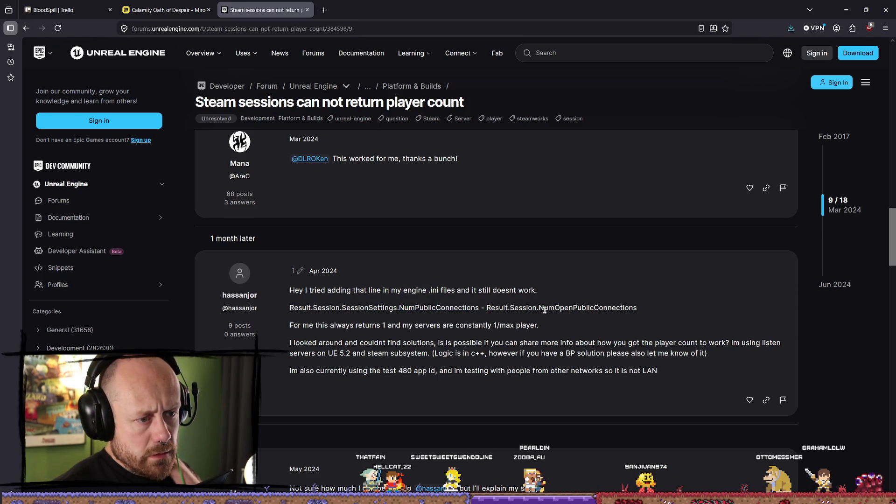
{"action": "left_click_drag", "start_coordinate": [322, 325], "coordinate": [340, 324]}
{"action": "scroll", "coordinate": [340, 325], "scroll_direction": "down", "scroll_amount": 1}
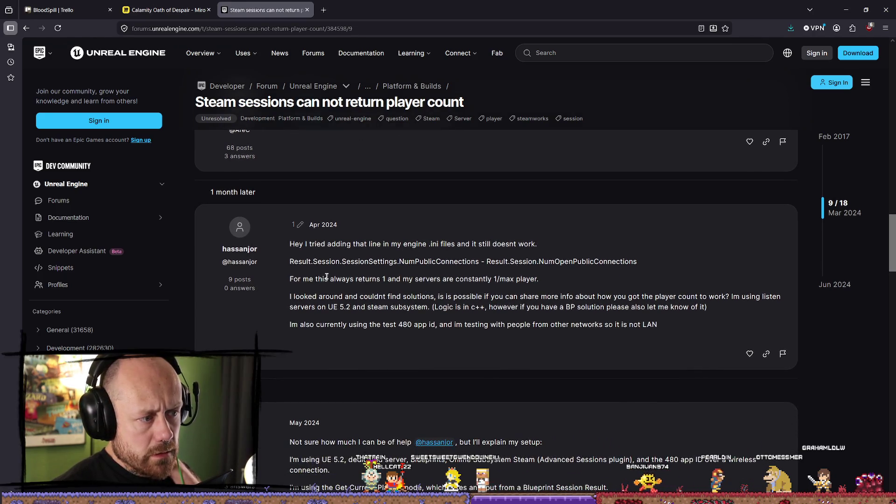
{"action": "mouse_move", "coordinate": [327, 261]}
{"action": "left_mouse_down"}
{"action": "mouse_move", "coordinate": [415, 262]}
{"action": "mouse_move", "coordinate": [495, 279]}
{"action": "left_mouse_up"}
{"action": "left_click", "coordinate": [437, 280]}
{"action": "left_click", "coordinate": [380, 293]}
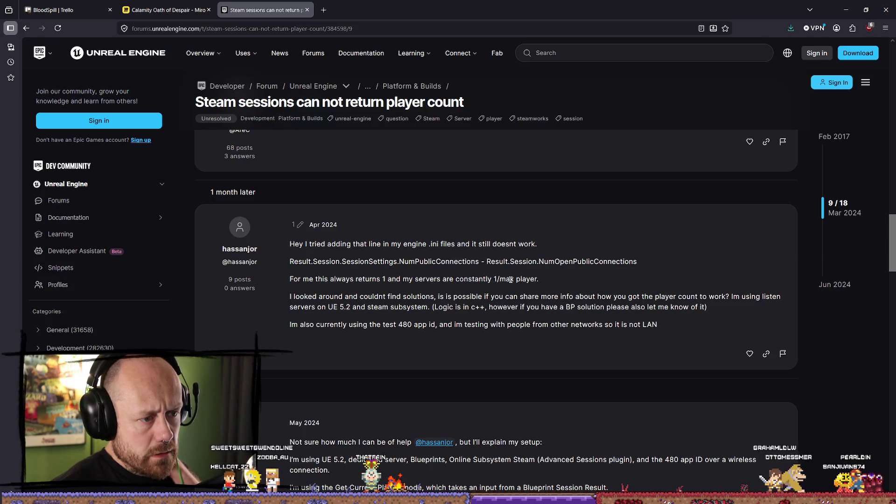
{"action": "left_click_drag", "start_coordinate": [296, 296], "coordinate": [364, 296]}
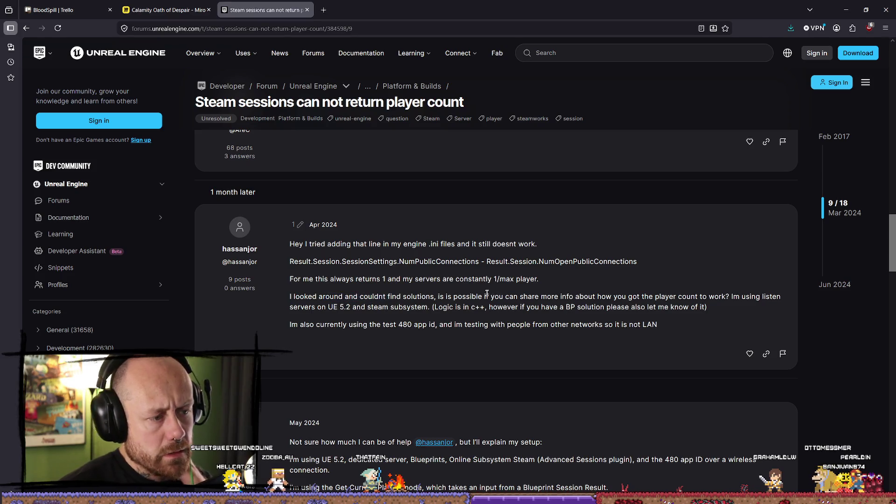
{"action": "left_click_drag", "start_coordinate": [541, 296], "coordinate": [621, 296]}
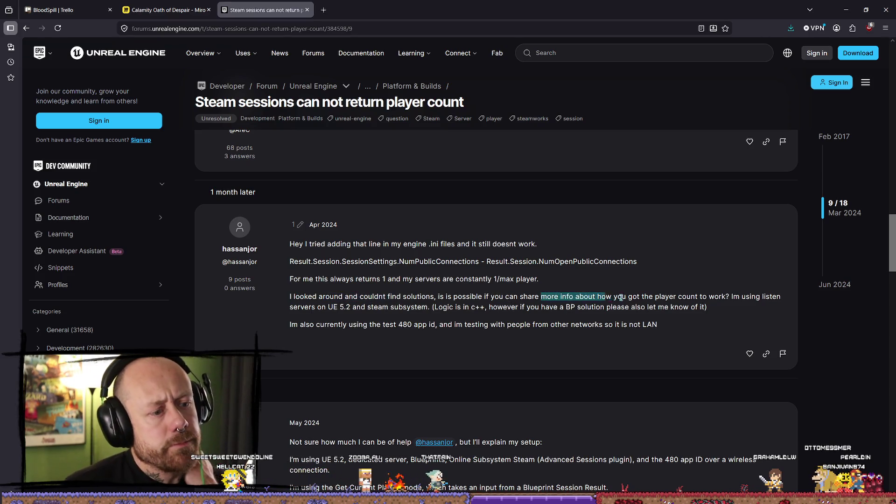
{"action": "left_click", "coordinate": [594, 298]}
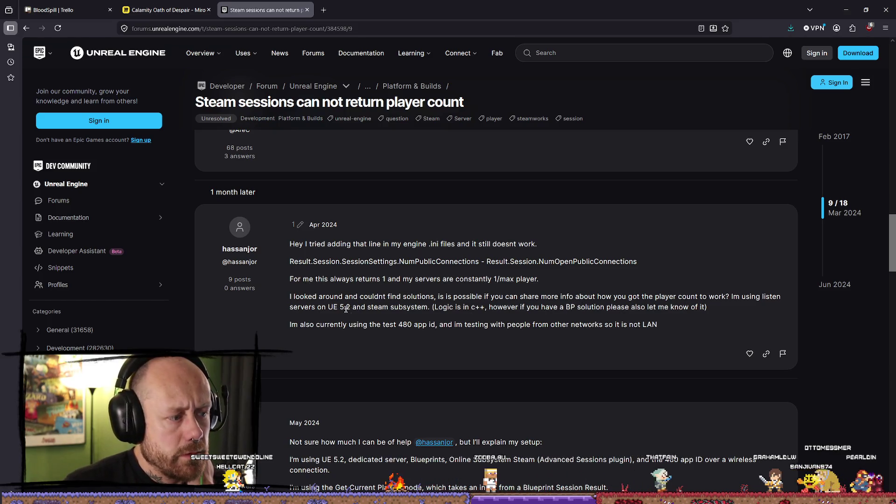
Scroll through the replies and read the dedicated versus listen server explanation.
{"action": "scroll", "coordinate": [346, 309], "scroll_direction": "up", "scroll_amount": 5}
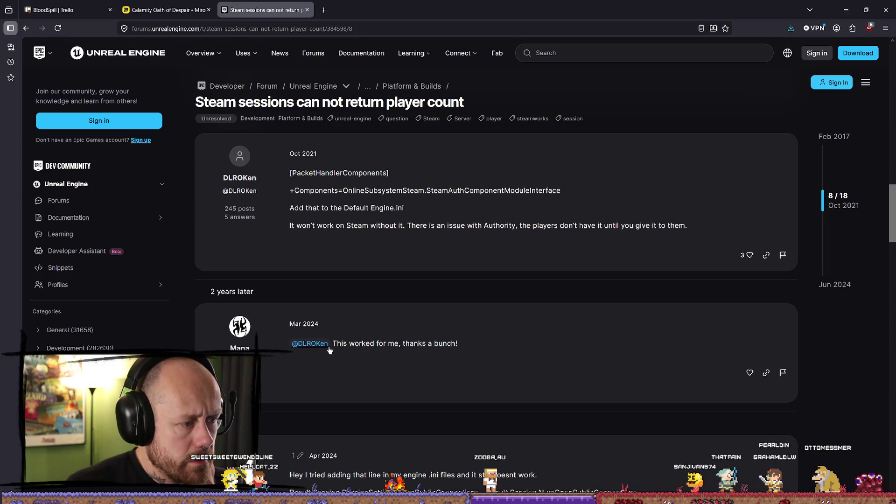
{"action": "scroll", "coordinate": [368, 347], "scroll_direction": "down", "scroll_amount": 1}
{"action": "scroll", "coordinate": [397, 343], "scroll_direction": "up", "scroll_amount": 2}
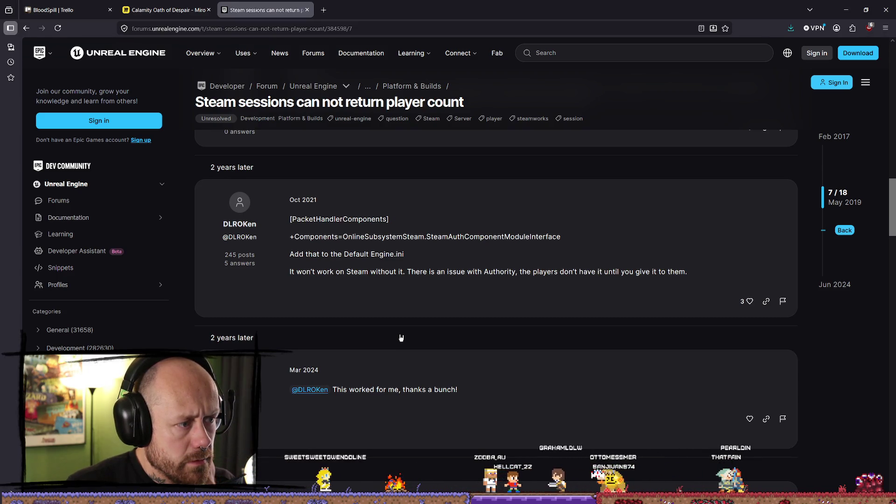
{"action": "scroll", "coordinate": [400, 338], "scroll_direction": "down", "scroll_amount": 3}
{"action": "scroll", "coordinate": [401, 335], "scroll_direction": "up", "scroll_amount": 3}
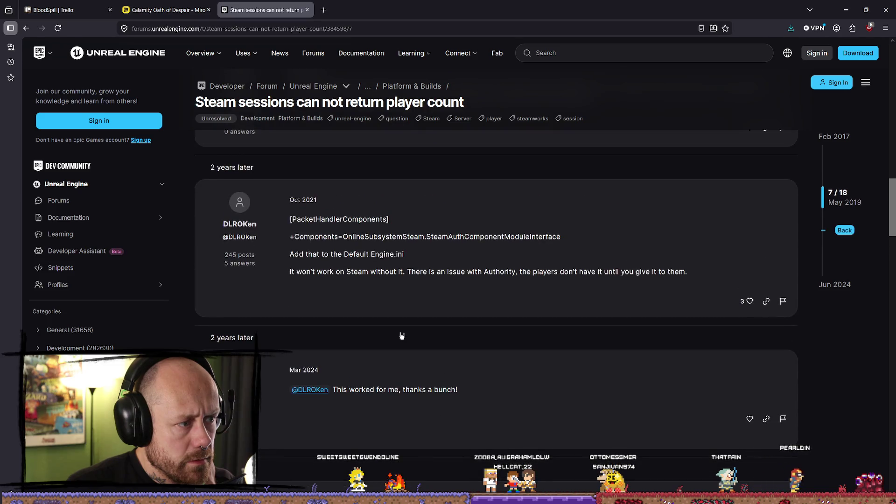
{"action": "scroll", "coordinate": [401, 334], "scroll_direction": "down", "scroll_amount": 3}
{"action": "scroll", "coordinate": [401, 333], "scroll_direction": "down", "scroll_amount": 5}
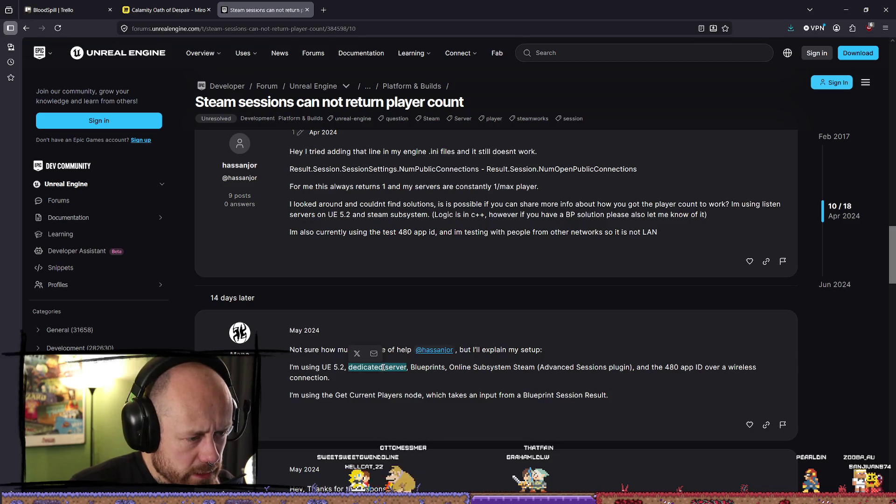
{"action": "left_click", "coordinate": [544, 370]}
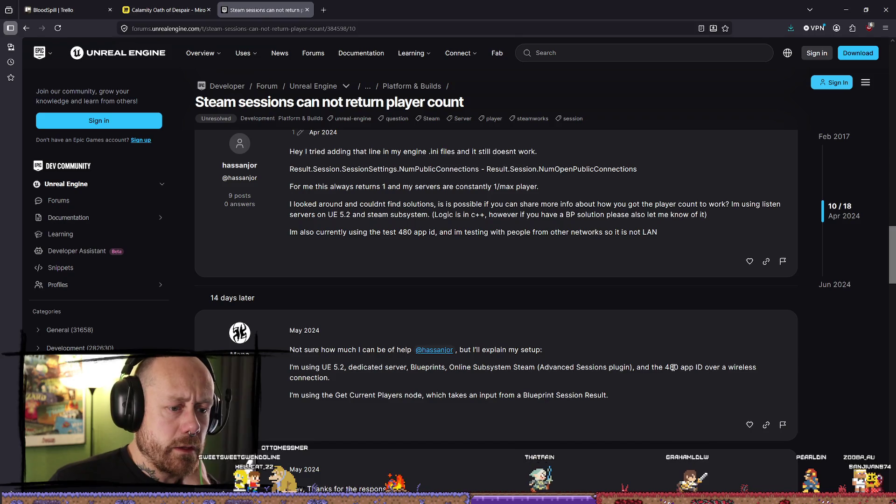
{"action": "scroll", "coordinate": [658, 376], "scroll_direction": "down", "scroll_amount": 2}
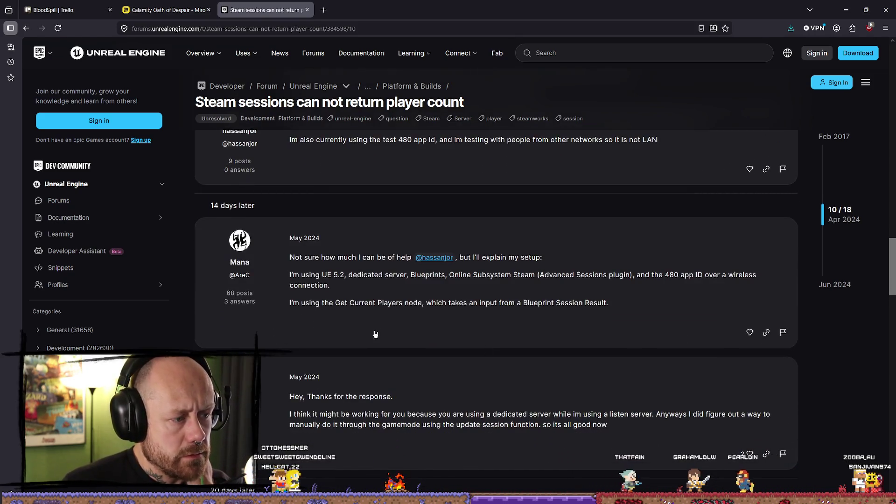
{"action": "scroll", "coordinate": [336, 342], "scroll_direction": "down", "scroll_amount": 1}
{"action": "scroll", "coordinate": [336, 342], "scroll_direction": "down", "scroll_amount": 1}
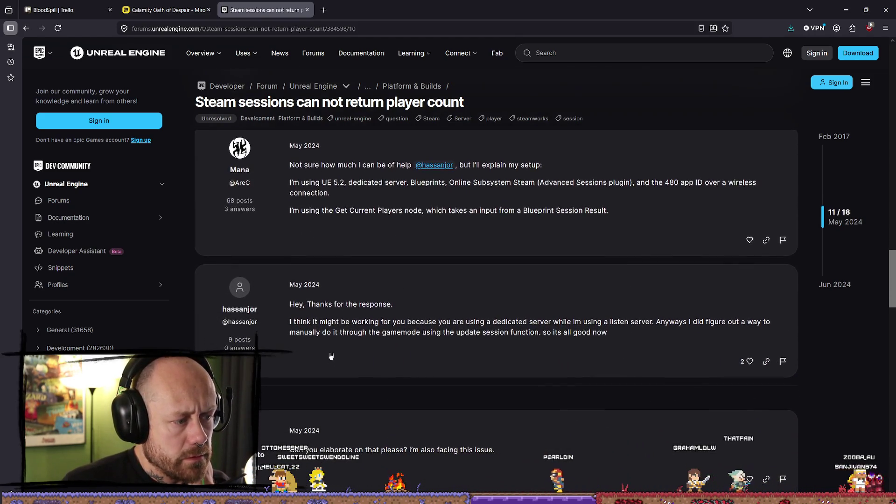
{"action": "left_click_drag", "start_coordinate": [318, 321], "coordinate": [419, 324]}
{"action": "left_click", "coordinate": [418, 324]}
{"action": "left_click_drag", "start_coordinate": [364, 322], "coordinate": [470, 323]}
{"action": "left_click", "coordinate": [467, 323]}
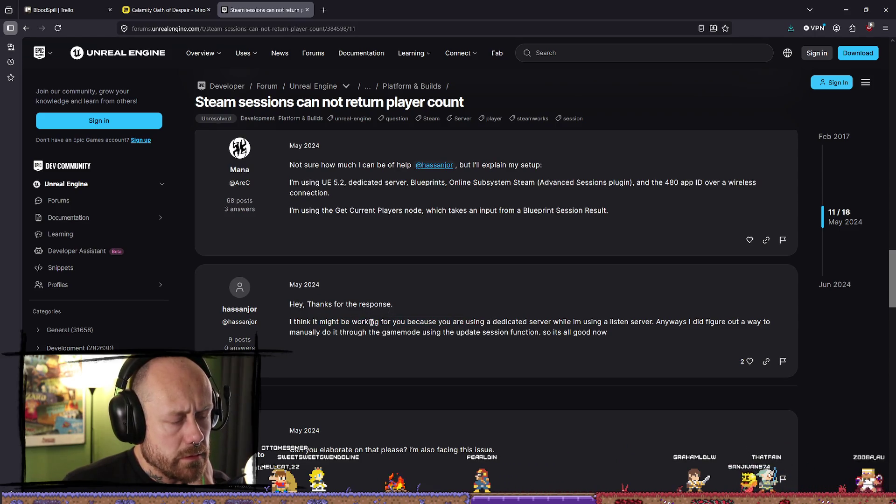
{"action": "left_click", "coordinate": [457, 323]}
{"action": "left_click_drag", "start_coordinate": [378, 323], "coordinate": [655, 322]}
{"action": "left_click", "coordinate": [570, 321]}
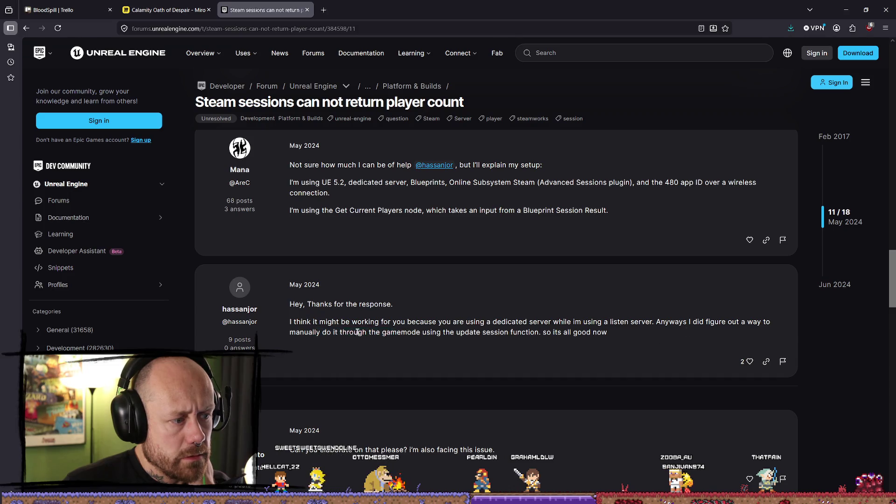
Highlight the listen-server reply about fixing the count through the update session function.
{"action": "left_click_drag", "start_coordinate": [451, 333], "coordinate": [526, 333]}
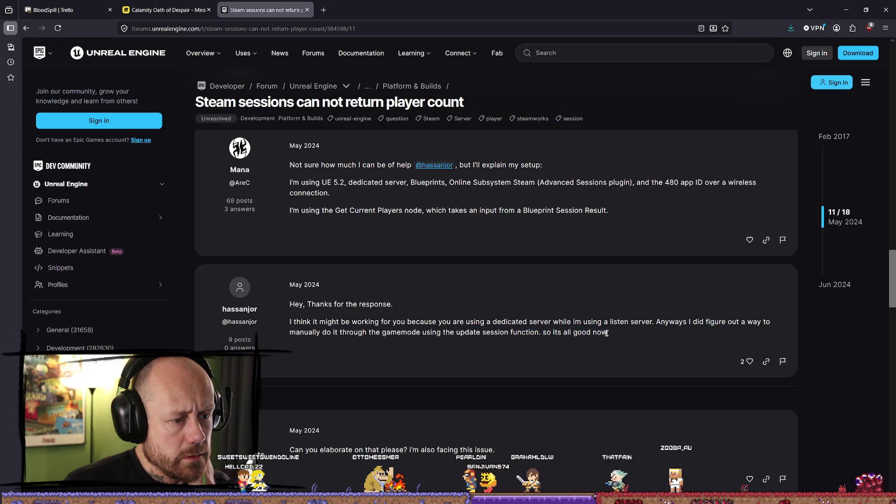
{"action": "mouse_move", "coordinate": [598, 332]}
{"action": "left_mouse_down"}
{"action": "mouse_move", "coordinate": [336, 332]}
{"action": "mouse_move", "coordinate": [296, 322]}
{"action": "mouse_move", "coordinate": [296, 303]}
{"action": "mouse_move", "coordinate": [508, 346]}
{"action": "left_mouse_up"}
{"action": "left_click", "coordinate": [294, 320]}
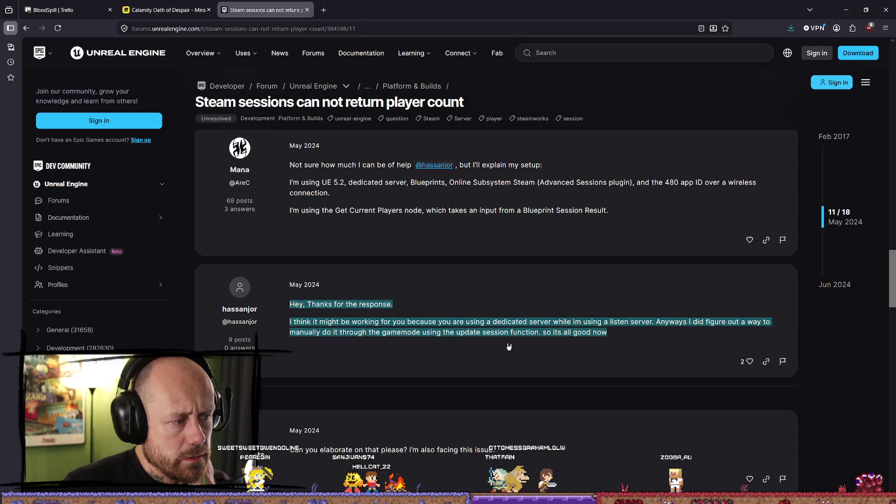
{"action": "scroll", "coordinate": [616, 334], "scroll_direction": "down", "scroll_amount": 2}
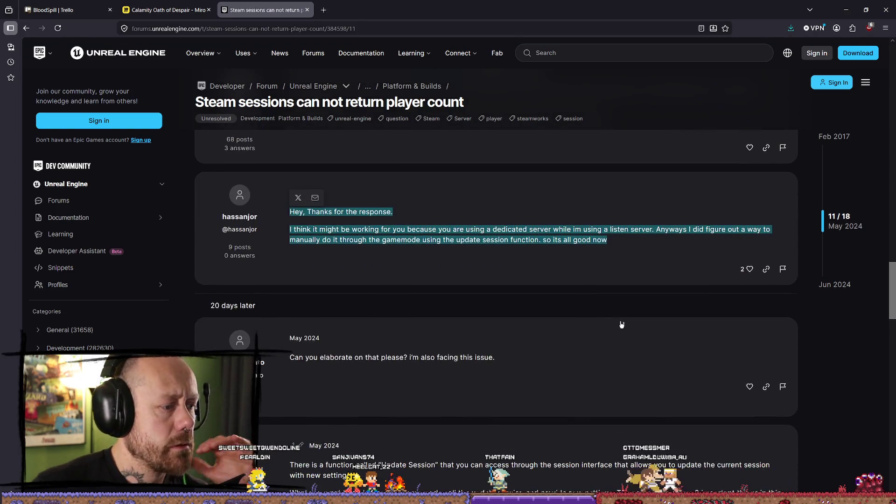
{"action": "scroll", "coordinate": [664, 371], "scroll_direction": "down", "scroll_amount": 1}
Scroll to post 13 and read its lines on updating the current session via the session interface.
{"action": "scroll", "coordinate": [531, 318], "scroll_direction": "down", "scroll_amount": 1}
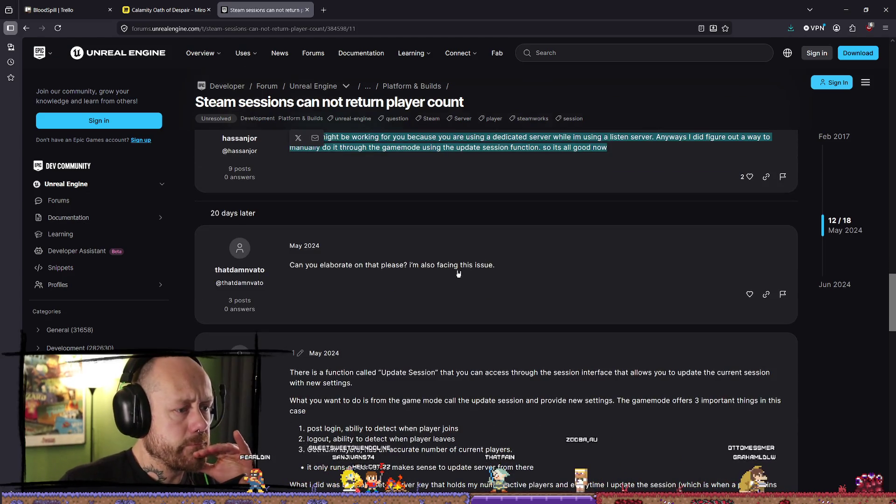
{"action": "scroll", "coordinate": [460, 273], "scroll_direction": "down", "scroll_amount": 1}
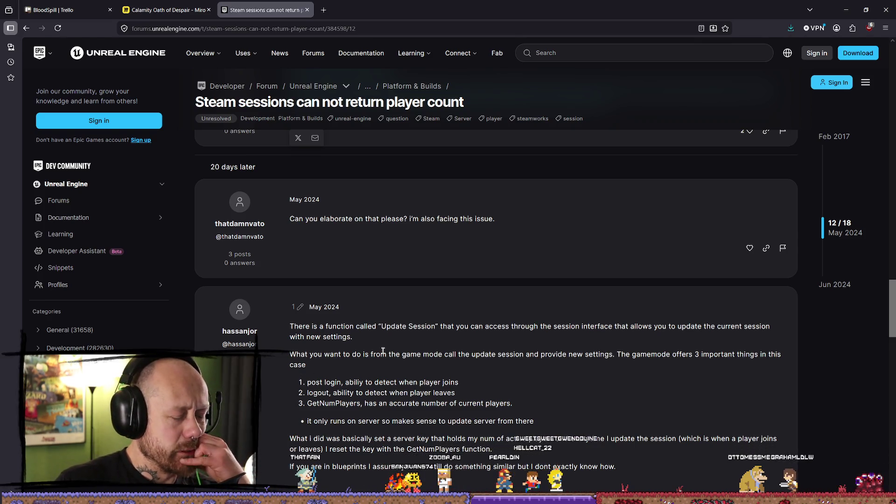
{"action": "scroll", "coordinate": [490, 345], "scroll_direction": "down", "scroll_amount": 2}
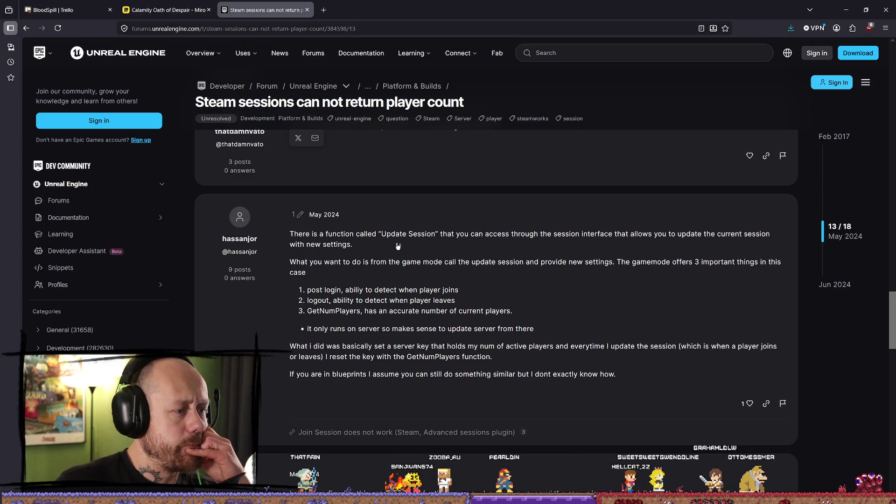
{"action": "mouse_move", "coordinate": [439, 234]}
{"action": "left_mouse_down"}
{"action": "mouse_move", "coordinate": [612, 234]}
{"action": "mouse_move", "coordinate": [583, 235]}
{"action": "left_mouse_up"}
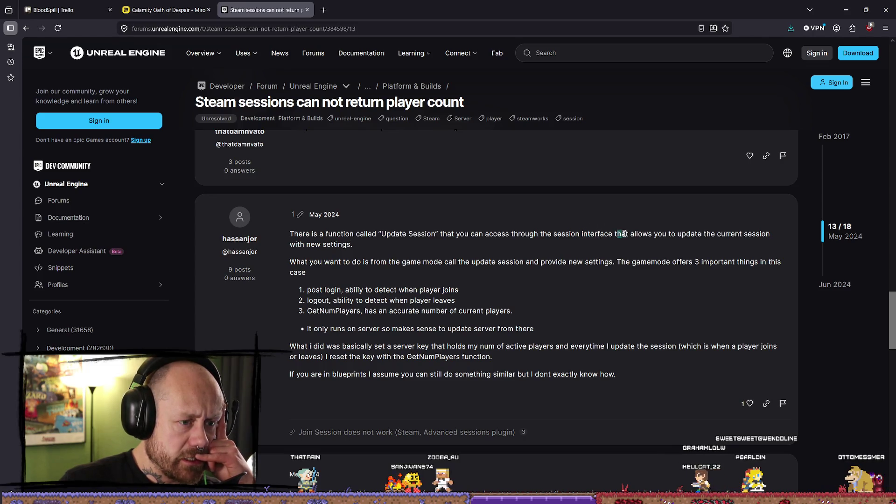
{"action": "left_click_drag", "start_coordinate": [623, 233], "coordinate": [742, 234]}
{"action": "left_click", "coordinate": [609, 236]}
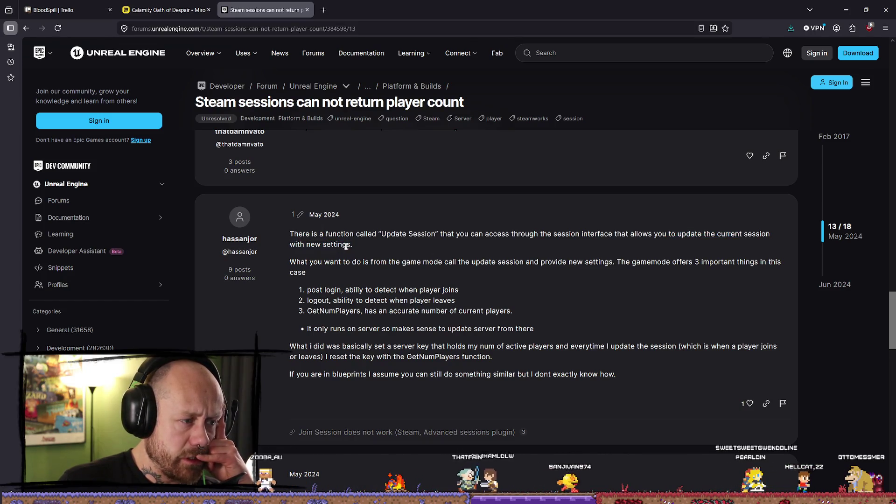
{"action": "left_click_drag", "start_coordinate": [350, 243], "coordinate": [551, 230]}
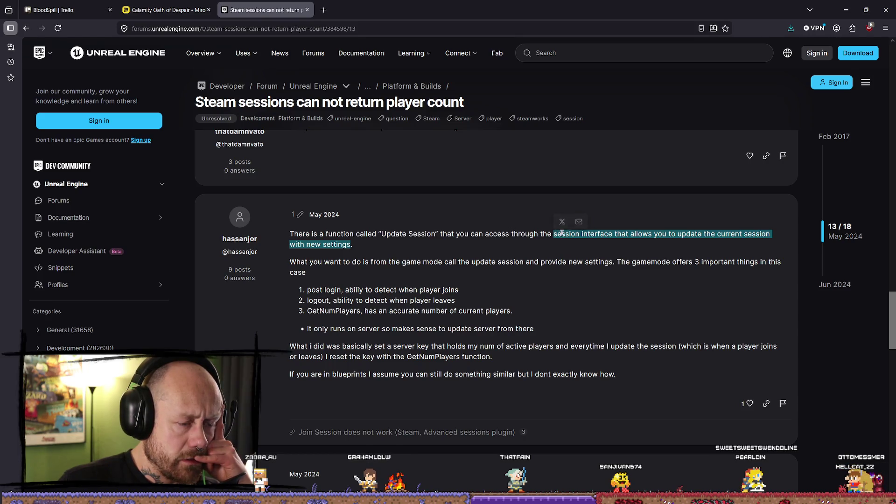
{"action": "left_click", "coordinate": [607, 238]}
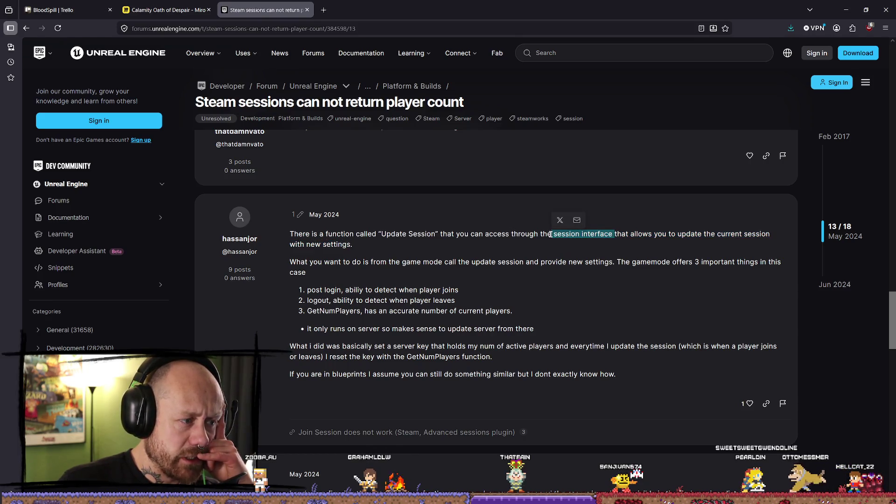
{"action": "left_click", "coordinate": [322, 247]}
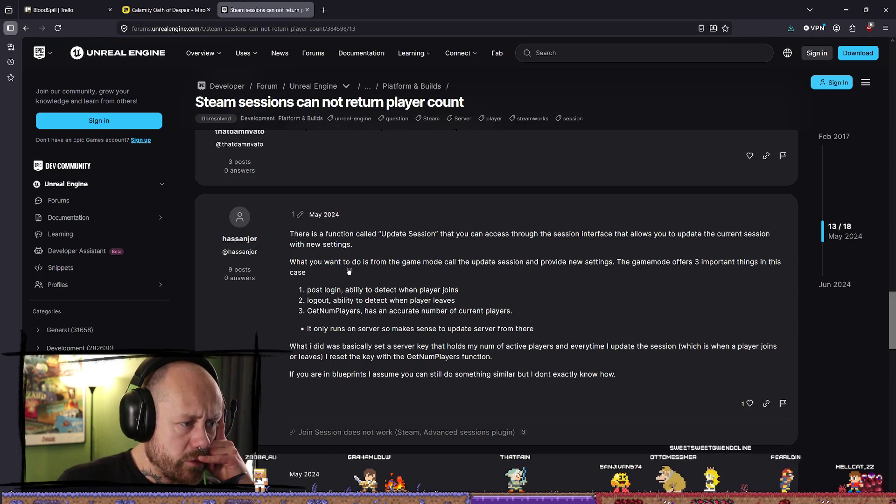
Read the advice to call Update Session from the game mode on post login and logout.
{"action": "left_click_drag", "start_coordinate": [390, 263], "coordinate": [484, 264]}
{"action": "left_click", "coordinate": [485, 263]}
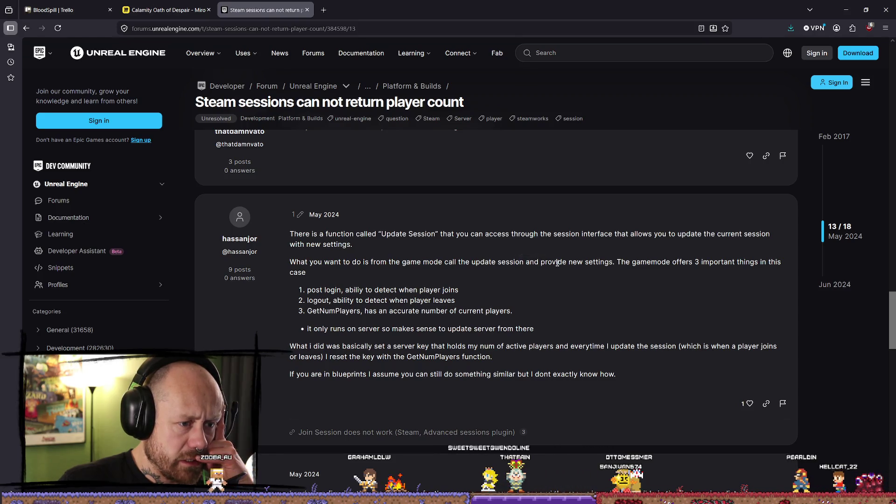
{"action": "left_click_drag", "start_coordinate": [618, 262], "coordinate": [700, 262]}
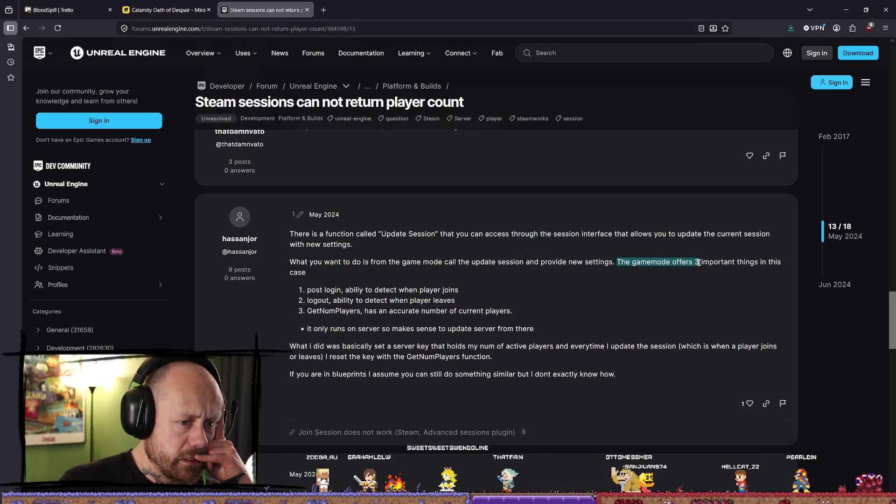
{"action": "left_click", "coordinate": [700, 261]}
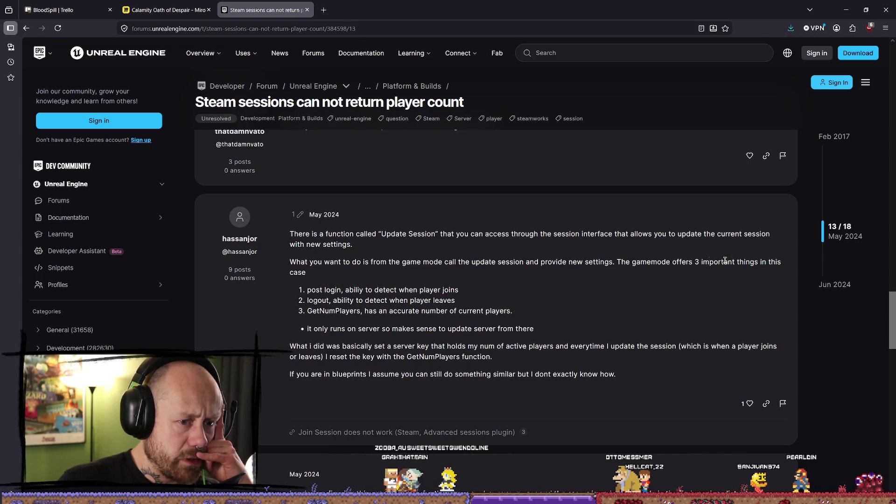
{"action": "left_click_drag", "start_coordinate": [308, 290], "coordinate": [458, 290]}
{"action": "left_click", "coordinate": [458, 290]}
{"action": "left_click_drag", "start_coordinate": [333, 300], "coordinate": [418, 301]}
{"action": "left_click", "coordinate": [418, 301]}
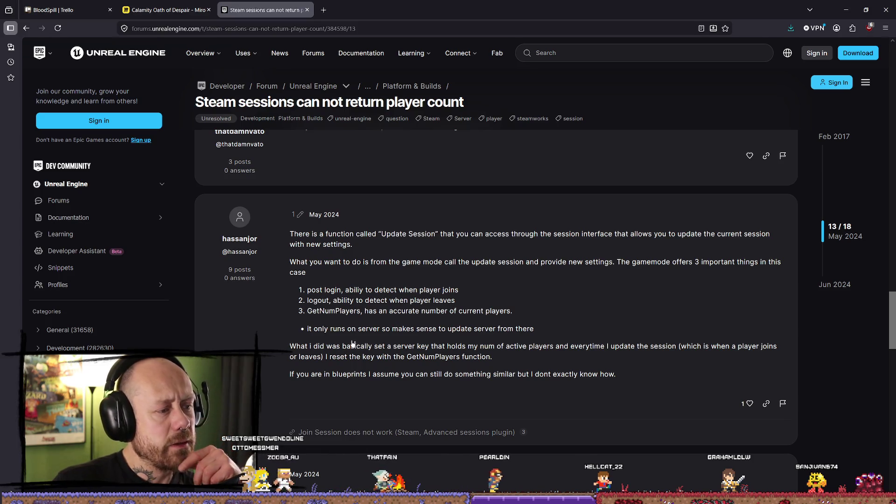
Highlight the server-only note and the GetNumPlayers function sentence.
{"action": "left_click_drag", "start_coordinate": [348, 329], "coordinate": [379, 328]}
{"action": "left_click", "coordinate": [407, 328]}
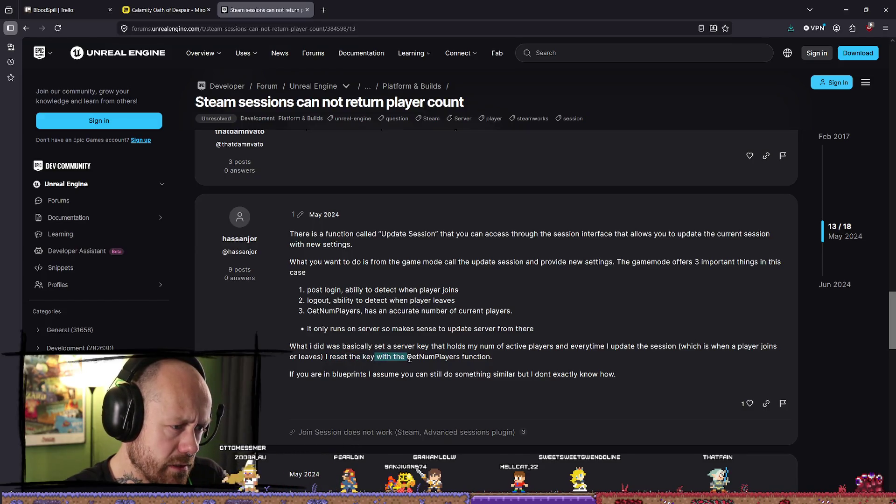
{"action": "double_click", "coordinate": [464, 356]}
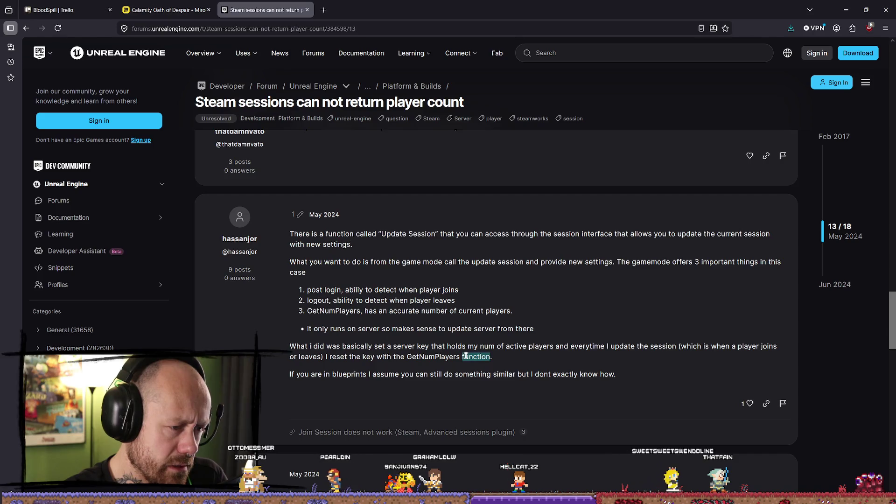
{"action": "left_click", "coordinate": [463, 349]}
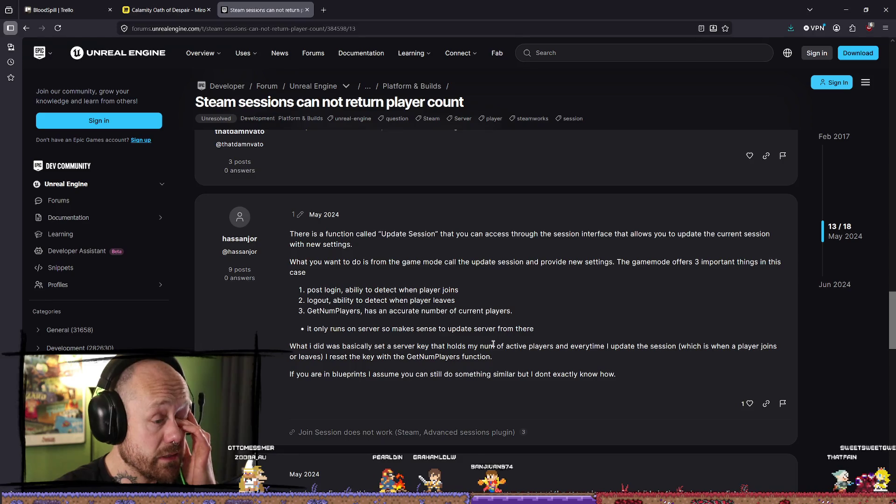
{"action": "scroll", "coordinate": [420, 335], "scroll_direction": "down", "scroll_amount": 1}
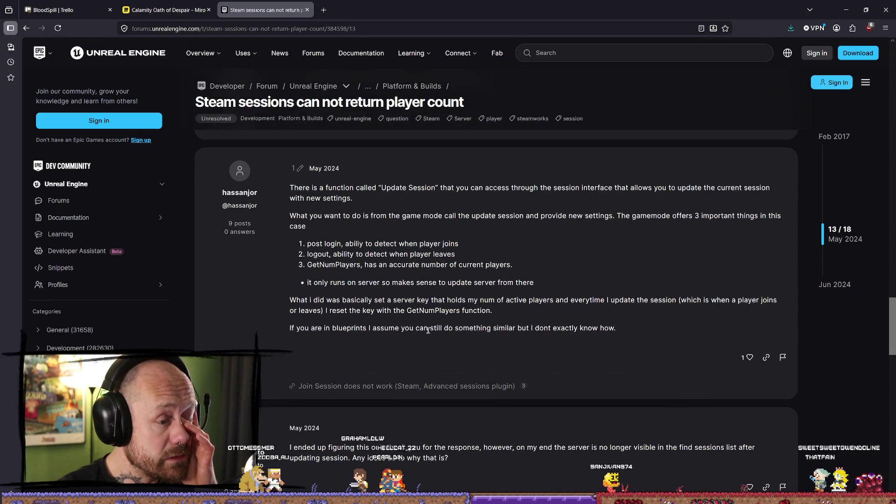
Read the closing sentence about blueprints and the follow-up question about the missing server.
{"action": "mouse_move", "coordinate": [528, 327]}
{"action": "left_mouse_down"}
{"action": "mouse_move", "coordinate": [591, 328]}
{"action": "mouse_move", "coordinate": [348, 327]}
{"action": "left_mouse_up"}
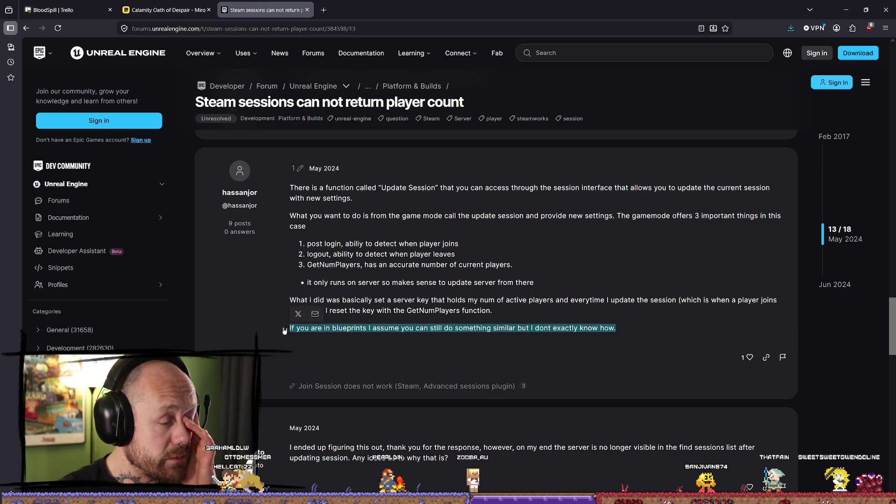
{"action": "scroll", "coordinate": [494, 279], "scroll_direction": "down", "scroll_amount": 4}
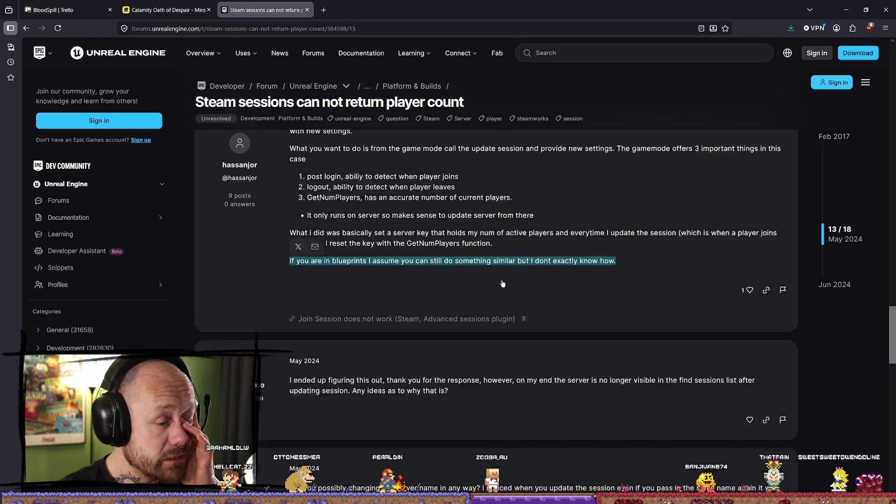
{"action": "scroll", "coordinate": [493, 280], "scroll_direction": "up", "scroll_amount": 6}
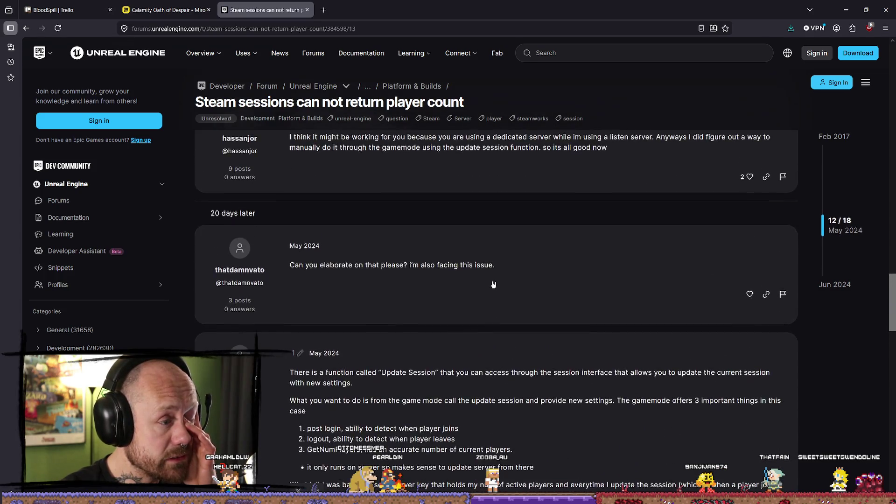
{"action": "scroll", "coordinate": [500, 279], "scroll_direction": "down", "scroll_amount": 4}
{"action": "scroll", "coordinate": [502, 278], "scroll_direction": "down", "scroll_amount": 2}
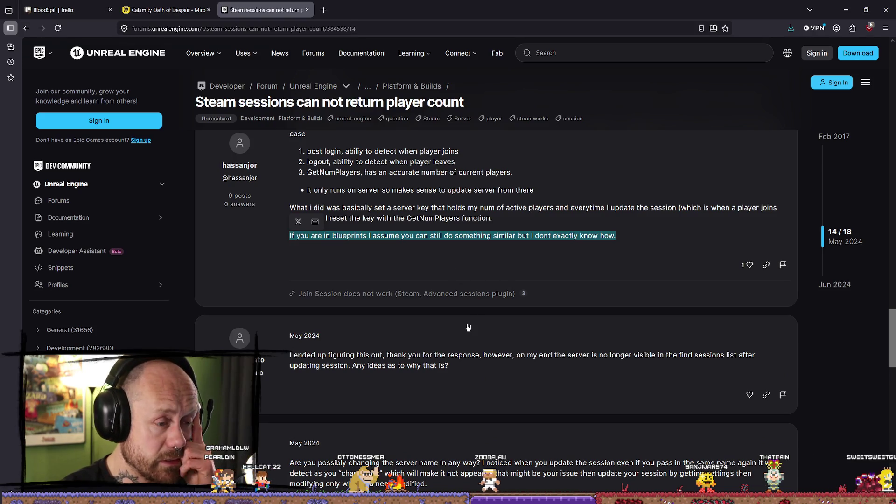
{"action": "scroll", "coordinate": [486, 328], "scroll_direction": "down", "scroll_amount": 1}
{"action": "left_click", "coordinate": [546, 310]}
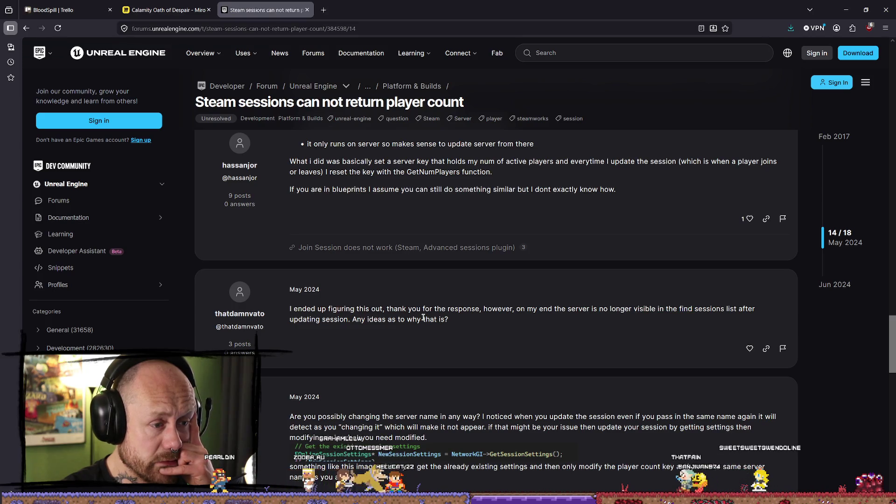
{"action": "left_click_drag", "start_coordinate": [352, 319], "coordinate": [417, 320]}
{"action": "left_click", "coordinate": [364, 316]}
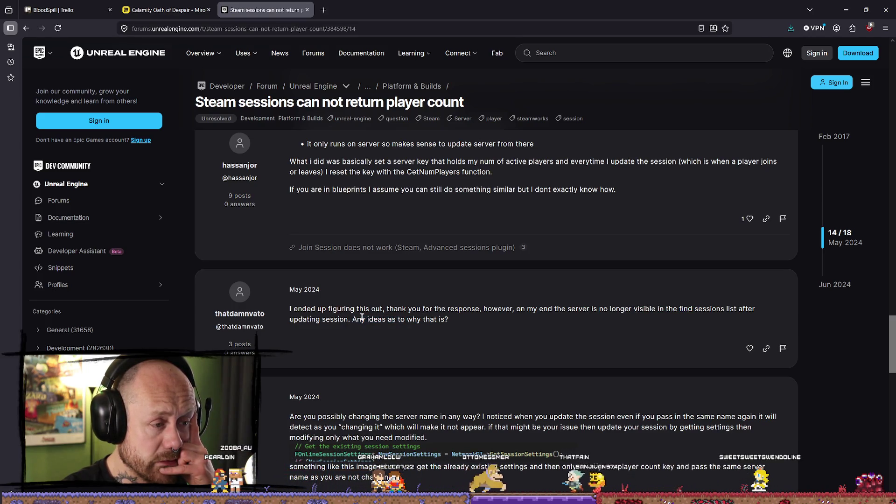
Read the June 2024 fix: reuse existing session settings and set the session name.
{"action": "scroll", "coordinate": [430, 326], "scroll_direction": "down", "scroll_amount": 4}
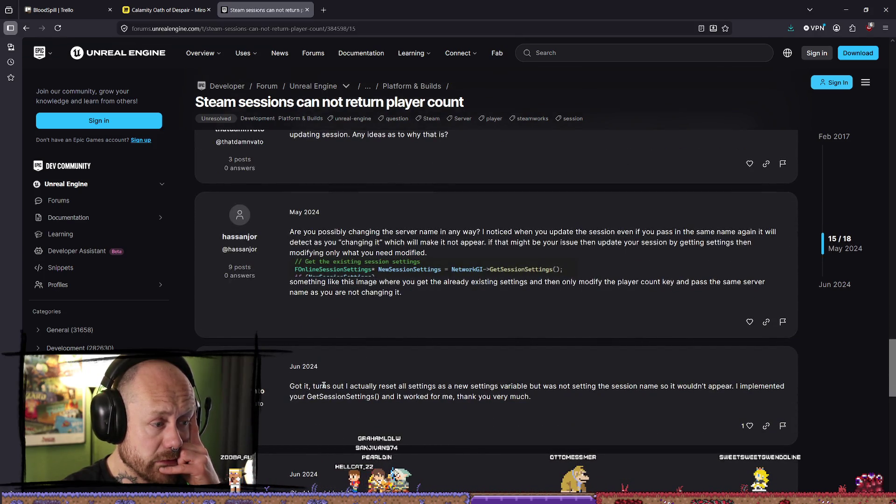
{"action": "left_click_drag", "start_coordinate": [406, 385], "coordinate": [470, 386]}
{"action": "left_click", "coordinate": [469, 387]}
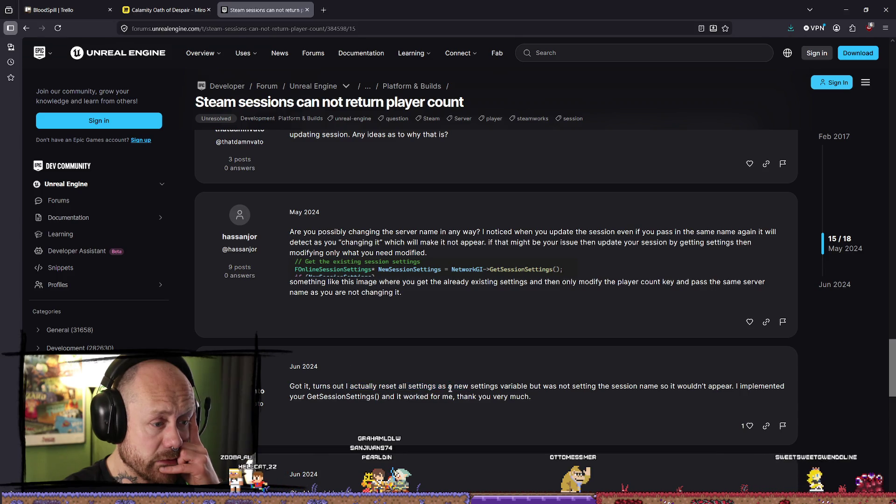
{"action": "left_click_drag", "start_coordinate": [416, 386], "coordinate": [585, 386]}
{"action": "left_click", "coordinate": [589, 385]}
{"action": "scroll", "coordinate": [589, 385], "scroll_direction": "down", "scroll_amount": 1}
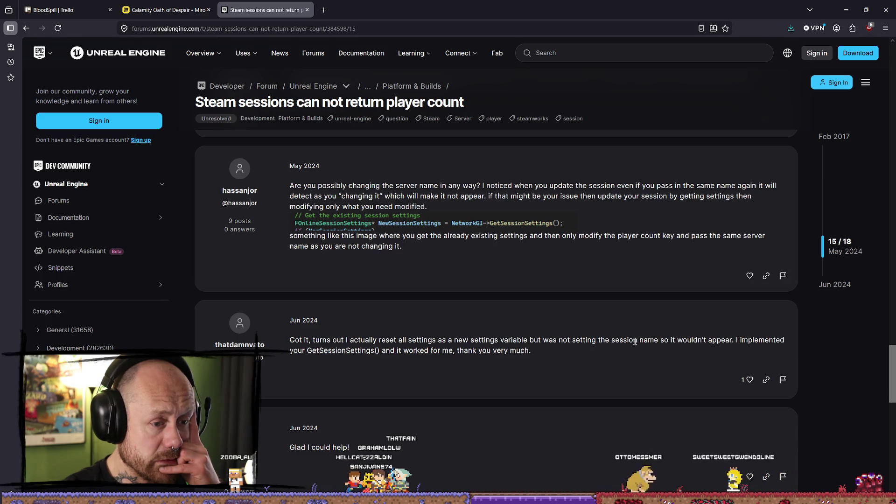
{"action": "scroll", "coordinate": [642, 347], "scroll_direction": "down", "scroll_amount": 2}
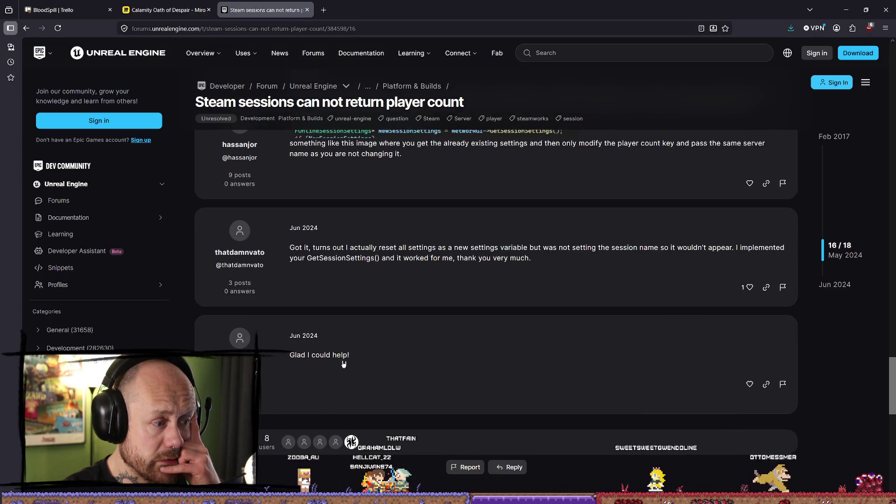
{"action": "left_click_drag", "start_coordinate": [320, 355], "coordinate": [418, 355]}
{"action": "scroll", "coordinate": [462, 344], "scroll_direction": "down", "scroll_amount": 3}
{"action": "scroll", "coordinate": [462, 344], "scroll_direction": "up", "scroll_amount": 3}
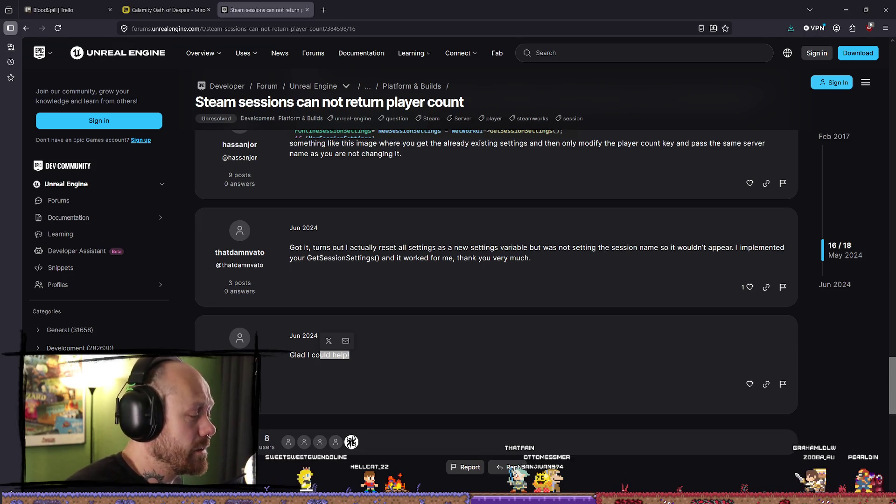
Scroll through the thread's final replies, then return to the editor showing Deathmatch_RuinedVillage.
{"action": "left_click", "coordinate": [604, 267]}
{"action": "scroll", "coordinate": [635, 247], "scroll_direction": "up", "scroll_amount": 3}
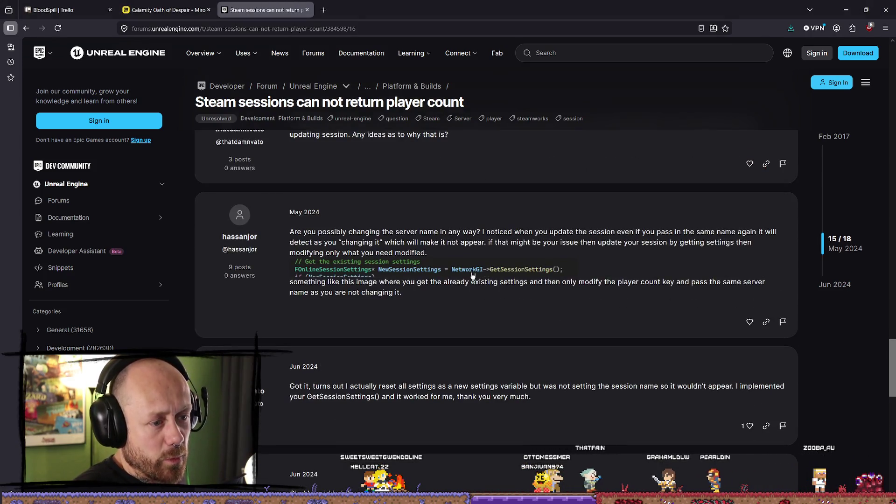
{"action": "scroll", "coordinate": [478, 274], "scroll_direction": "up", "scroll_amount": 5}
{"action": "scroll", "coordinate": [529, 240], "scroll_direction": "down", "scroll_amount": 4}
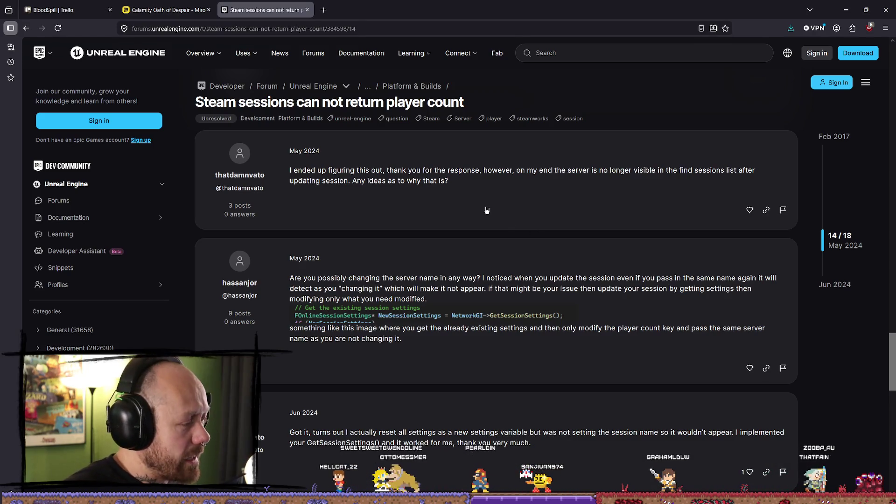
{"action": "scroll", "coordinate": [481, 233], "scroll_direction": "down", "scroll_amount": 5}
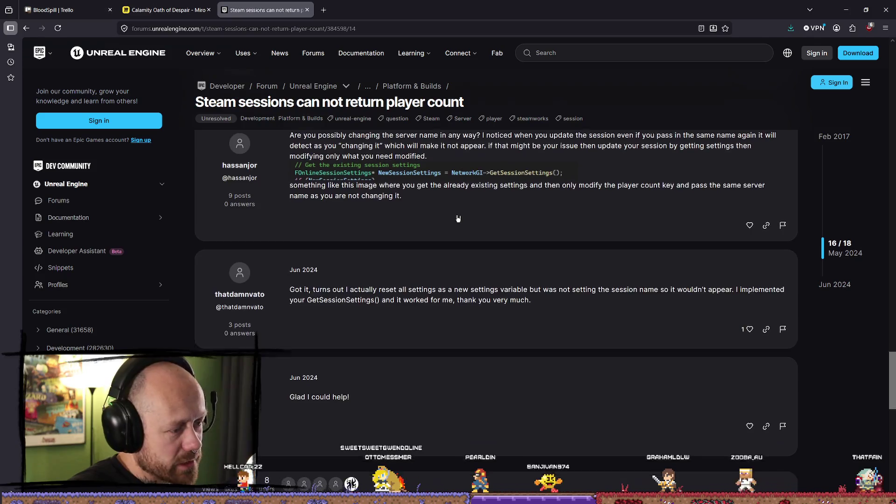
{"action": "scroll", "coordinate": [478, 261], "scroll_direction": "down", "scroll_amount": 6}
{"action": "scroll", "coordinate": [540, 188], "scroll_direction": "up", "scroll_amount": 5}
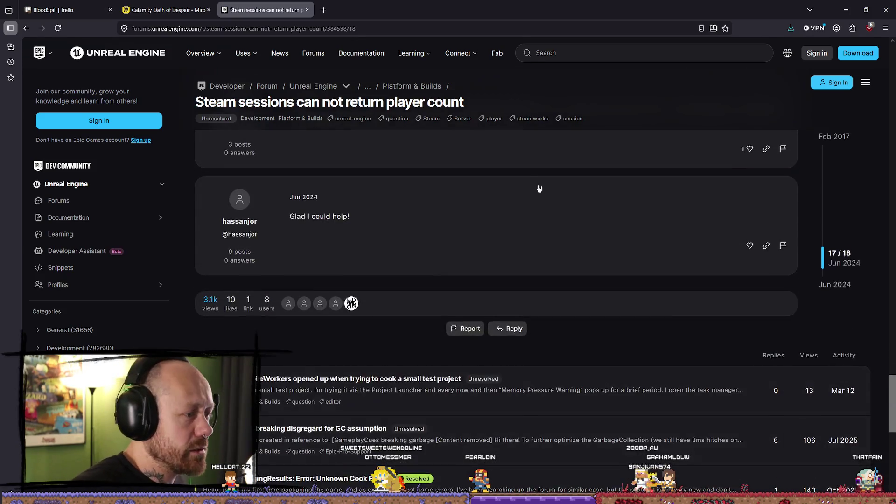
{"action": "scroll", "coordinate": [513, 216], "scroll_direction": "up", "scroll_amount": 2}
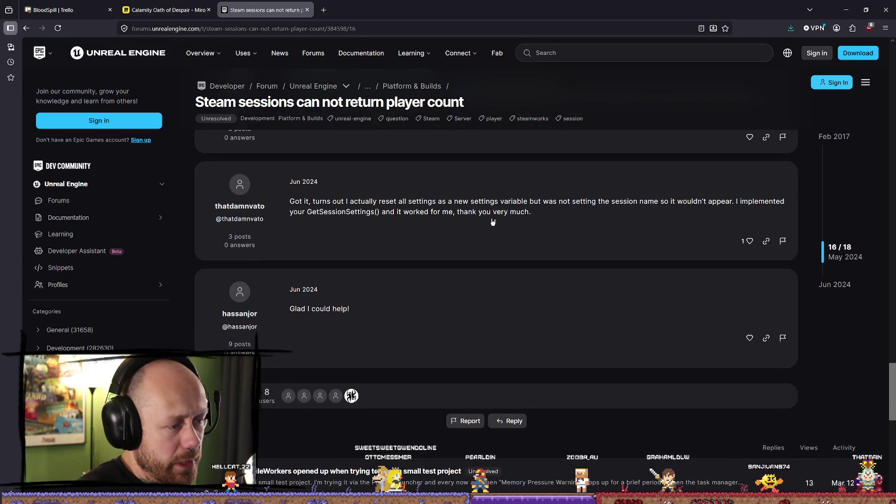
{"action": "scroll", "coordinate": [494, 224], "scroll_direction": "up", "scroll_amount": 3}
{"action": "scroll", "coordinate": [502, 332], "scroll_direction": "down", "scroll_amount": 3}
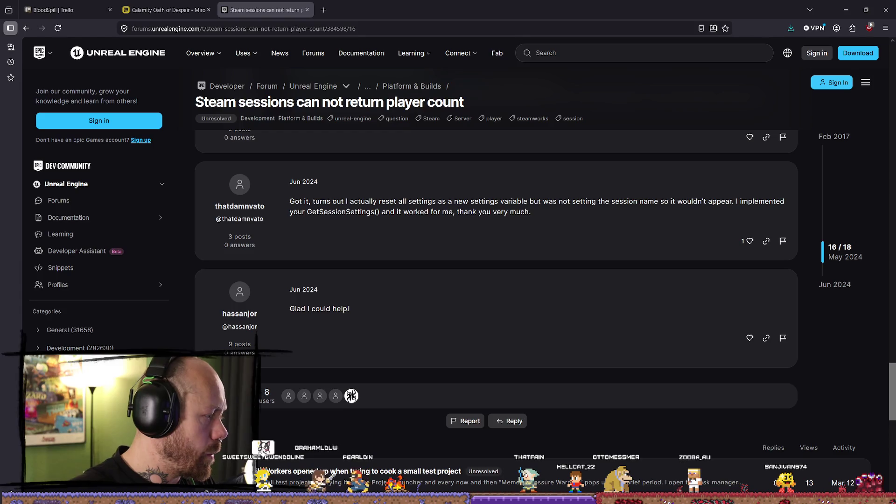
{"action": "key", "text": "alt+Tab"}
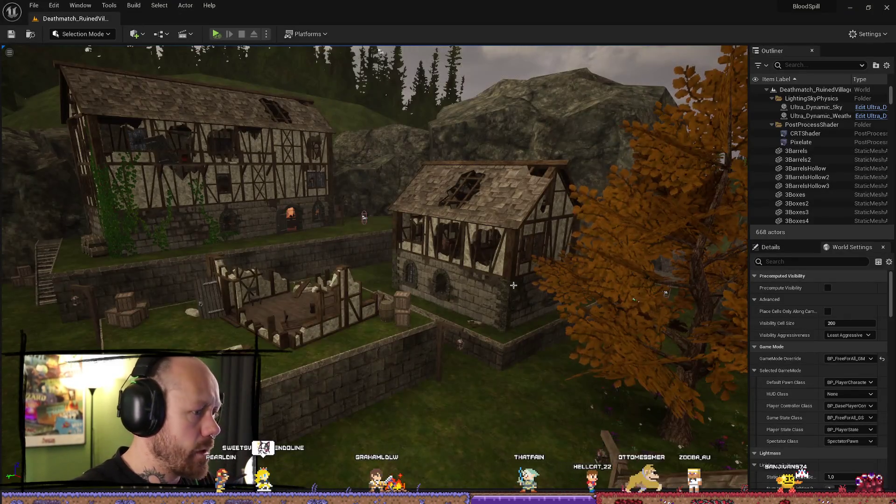
Switch from the Unreal Editor to the packaged BloodSpill build at its main menu.
{"action": "key", "text": "alt+Tab"}
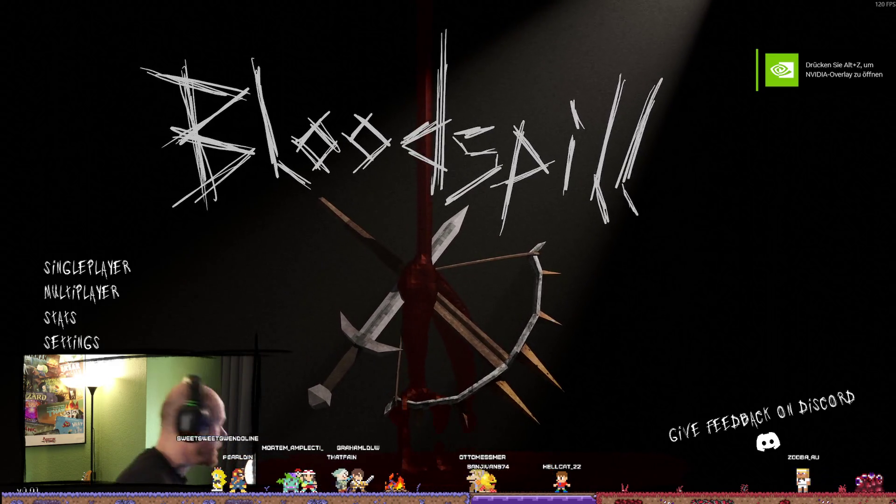
Back out of Singleplayer and join the one 1/12-player server via Multiplayer > Join Game.
{"action": "left_click", "coordinate": [150, 270]}
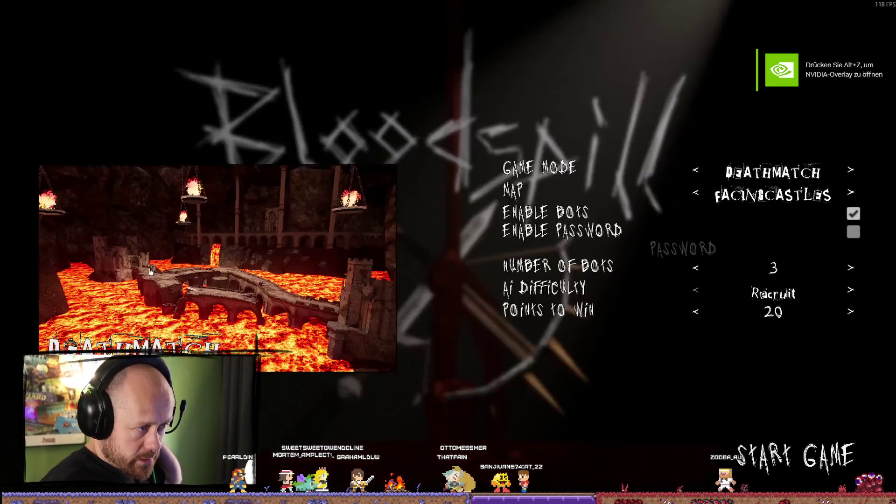
{"action": "key", "text": "Escape"}
{"action": "left_click", "coordinate": [93, 331]}
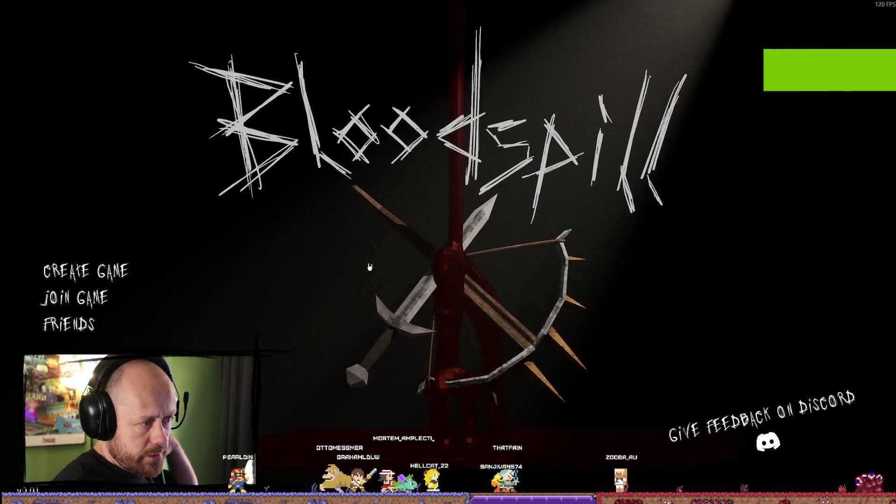
{"action": "left_click", "coordinate": [75, 297]}
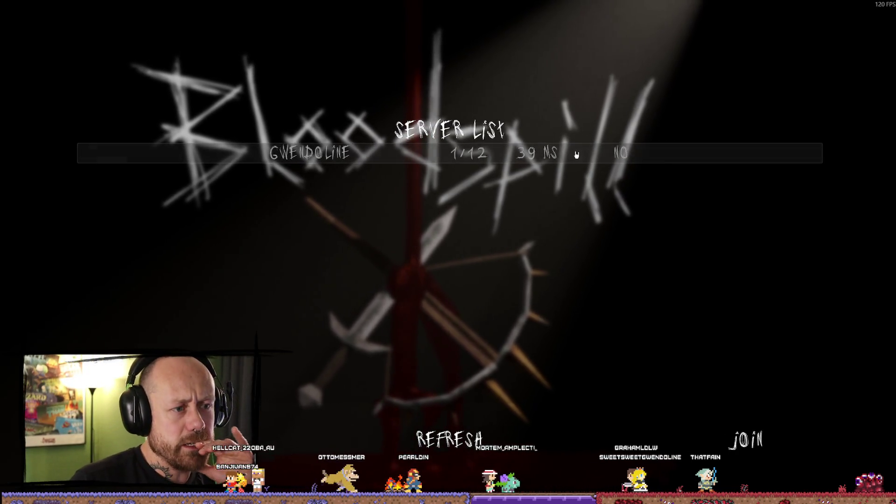
{"action": "left_click", "coordinate": [742, 438]}
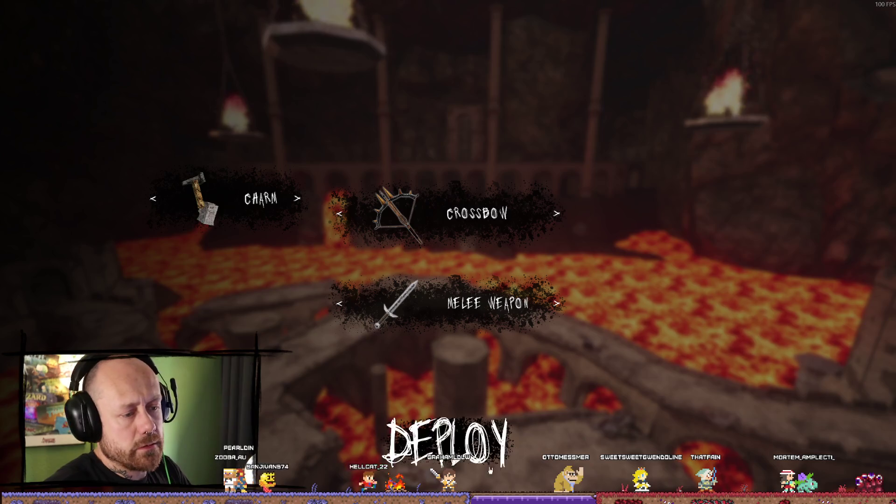
Deploy with the crossbow loadout, fire once, and view the scoreboard listing two players at 0.
{"action": "left_click", "coordinate": [447, 438]}
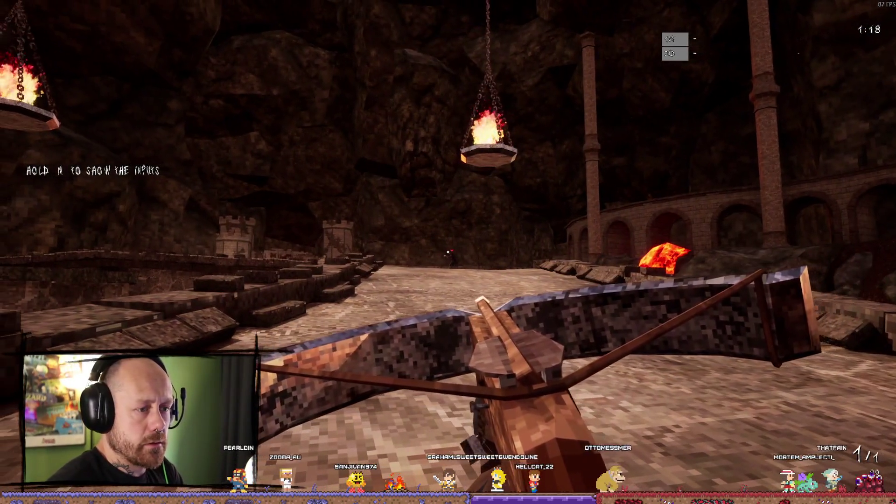
{"action": "left_click", "coordinate": [447, 252]}
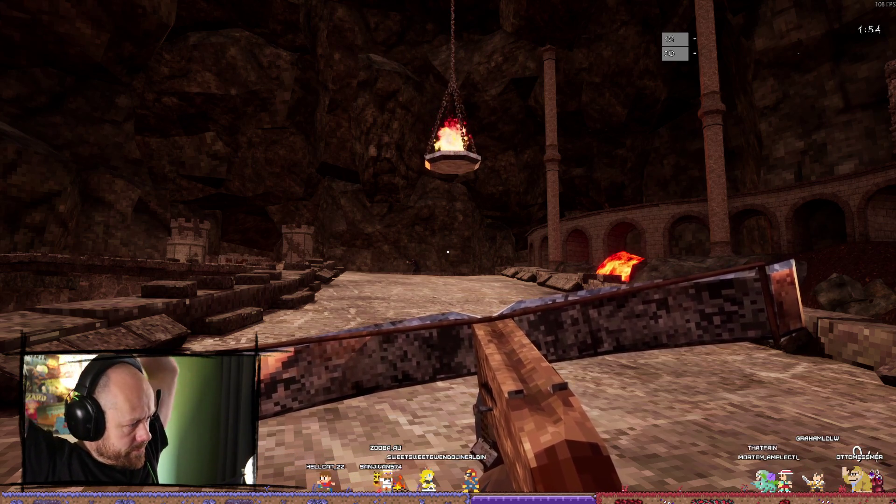
{"action": "key", "text": "Tab"}
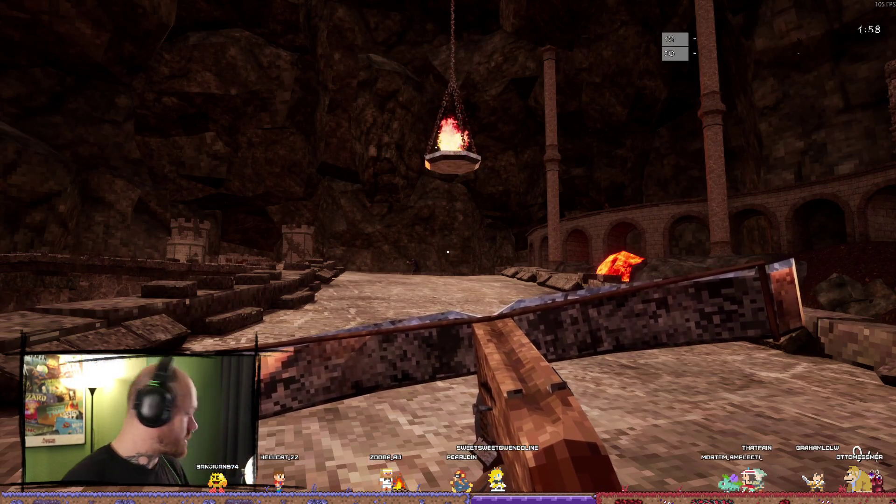
{"action": "key", "text": "Tab"}
{"action": "key", "text": "Tab"}
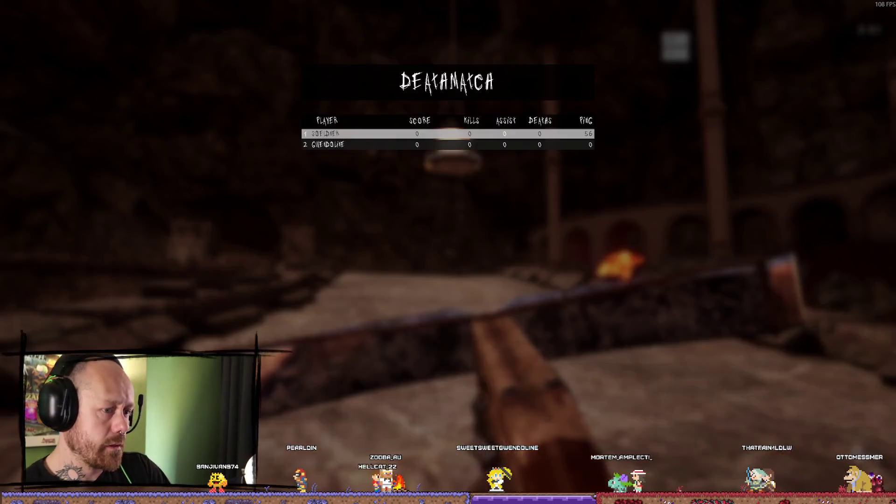
{"action": "key", "text": "Tab"}
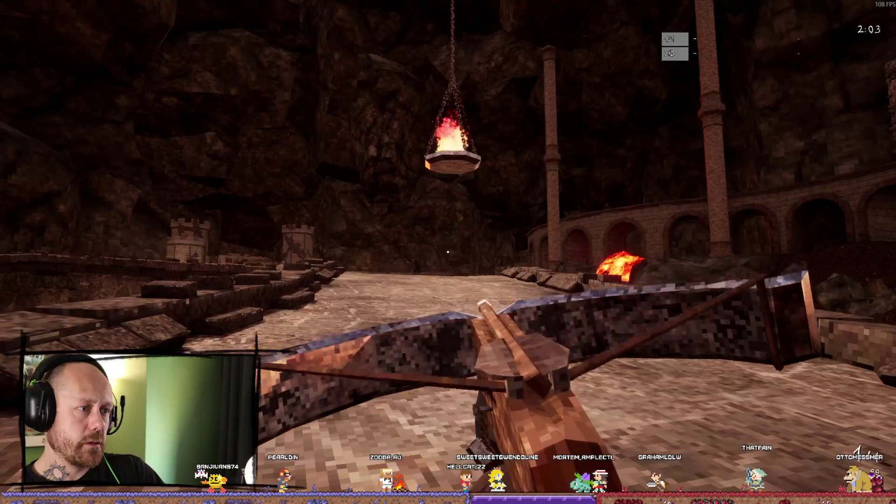
Sprint past the lava arches to the lava pillar and headshot the enemy with the crossbow.
{"action": "key", "text": "Tab"}
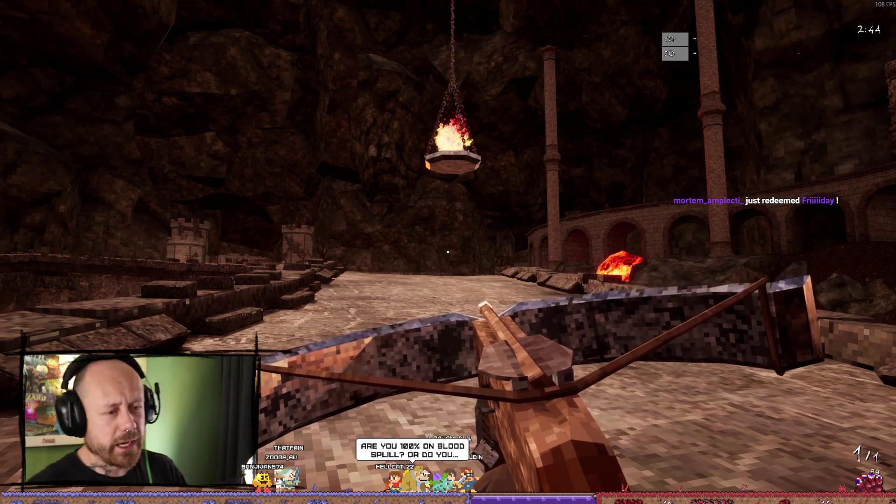
{"action": "key", "text": "w"}
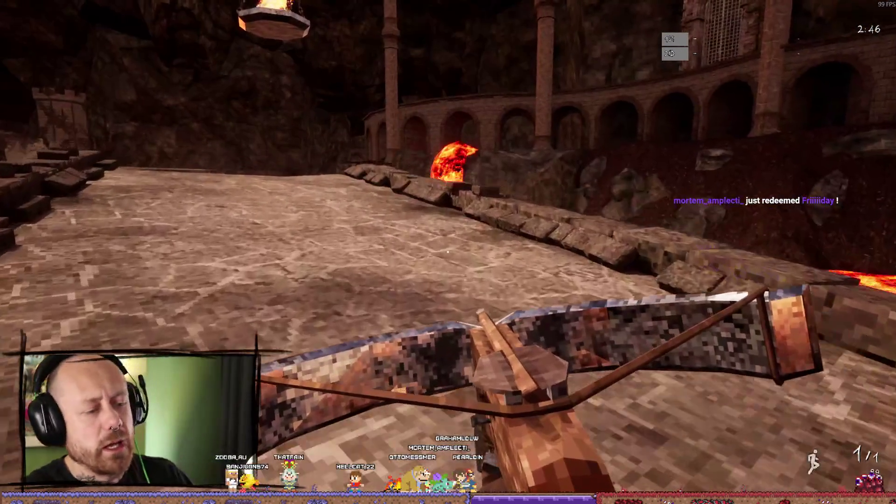
{"action": "key", "text": "w"}
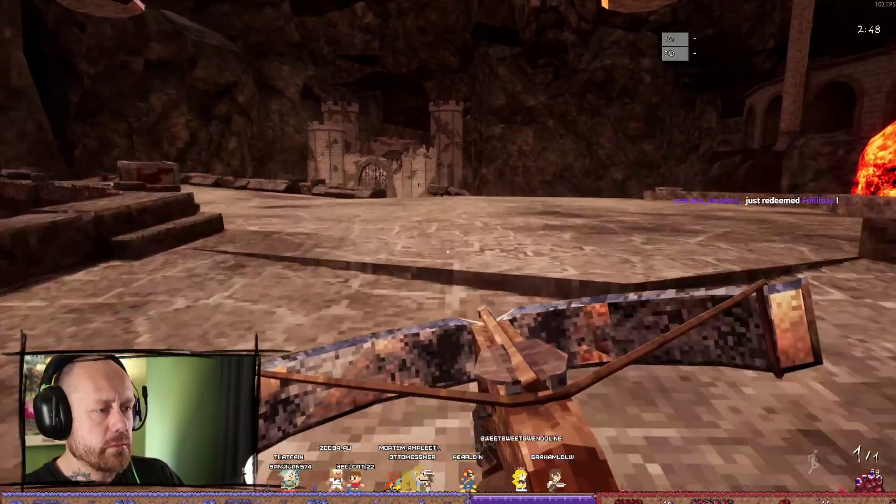
{"action": "key", "text": "w"}
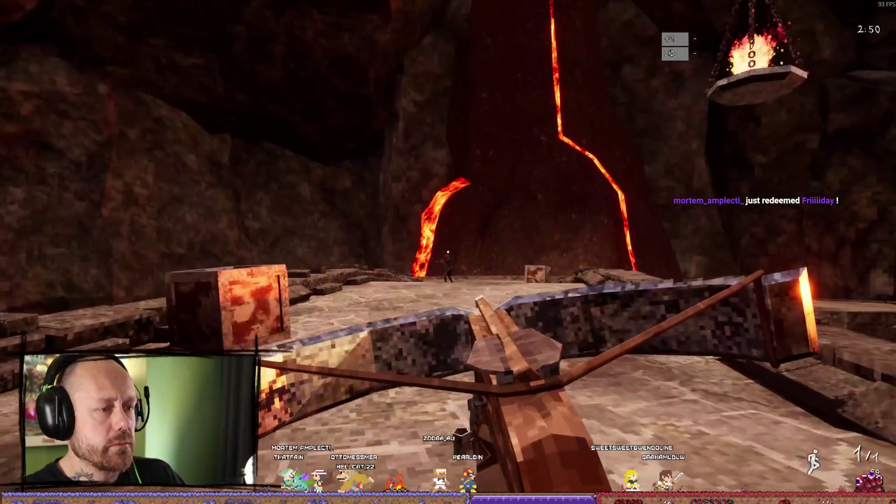
{"action": "key", "text": "w"}
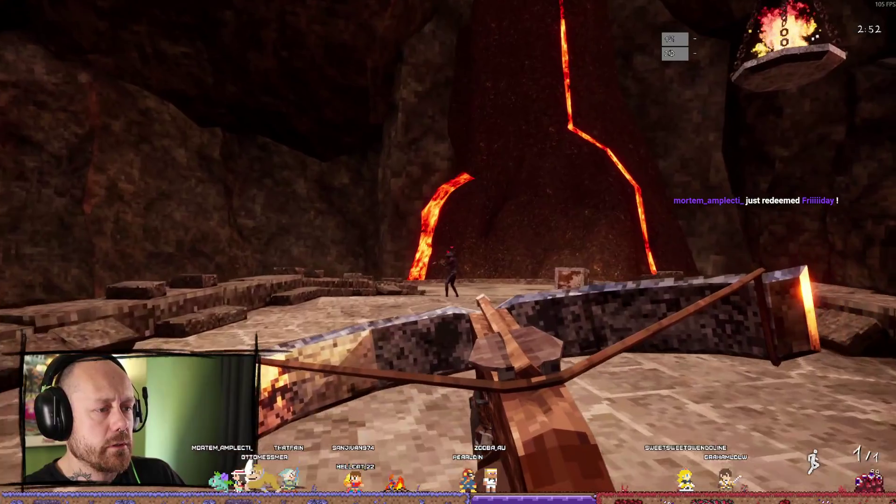
{"action": "left_click", "coordinate": [448, 252]}
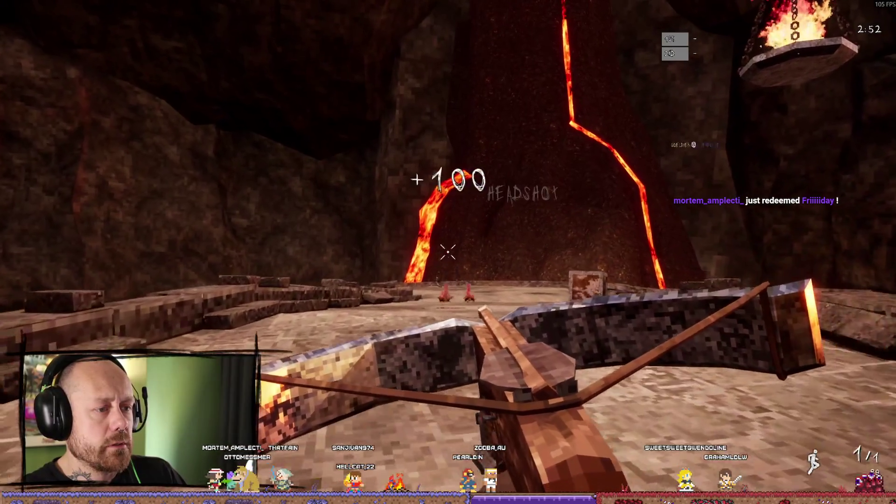
{"action": "key", "text": "w"}
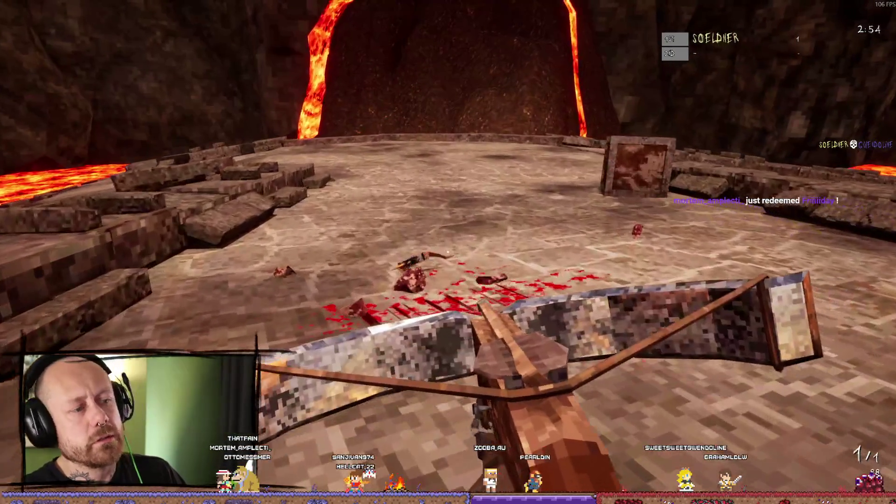
Quit the match from the pause menu and confirm leaving.
{"action": "key", "text": "Escape"}
{"action": "left_click", "coordinate": [188, 259]}
{"action": "left_click", "coordinate": [356, 306]}
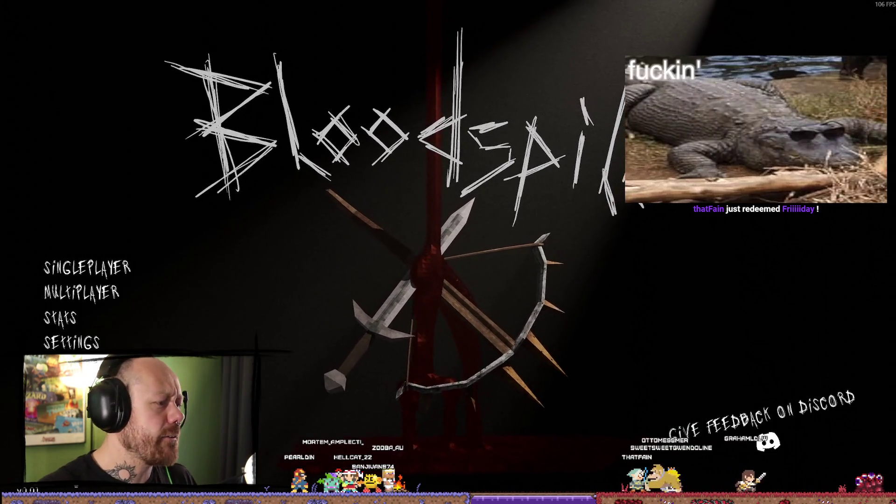
Switch from BloodSpill to the 'Steam sessions can not return player count' forum thread.
{"action": "key", "text": "alt+Tab"}
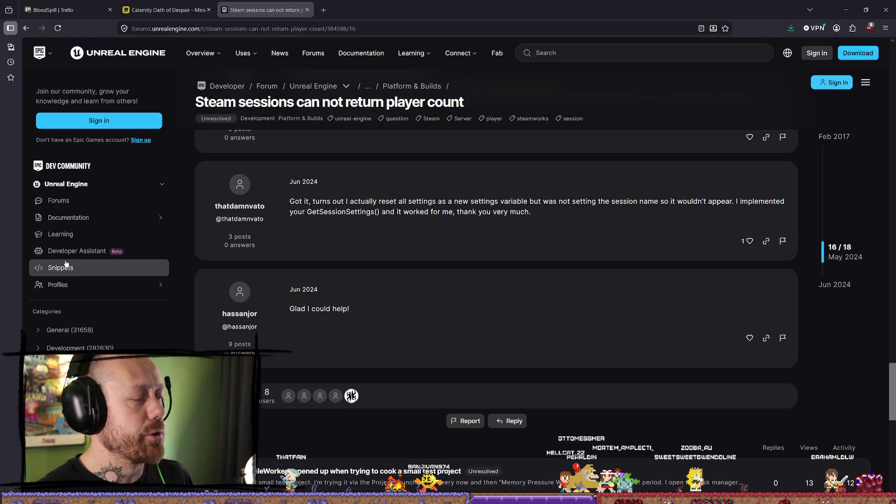
Glance at the Trello board, return to the player-count thread, then switch to the Content folder.
{"action": "left_click", "coordinate": [59, 8]}
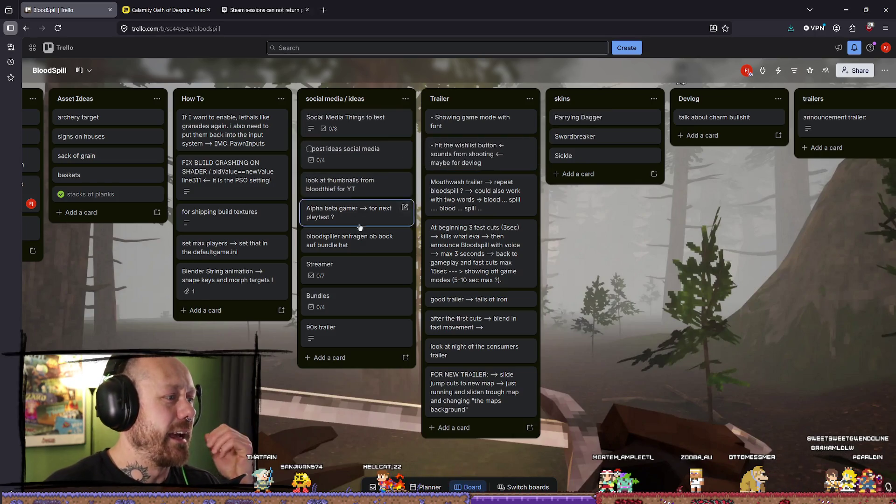
{"action": "scroll", "coordinate": [359, 214], "scroll_direction": "left", "scroll_amount": 10}
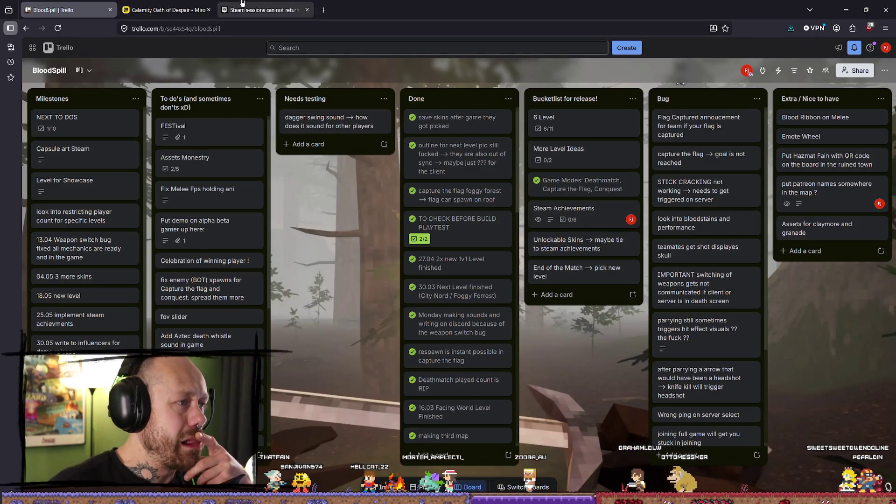
{"action": "left_click", "coordinate": [264, 9]}
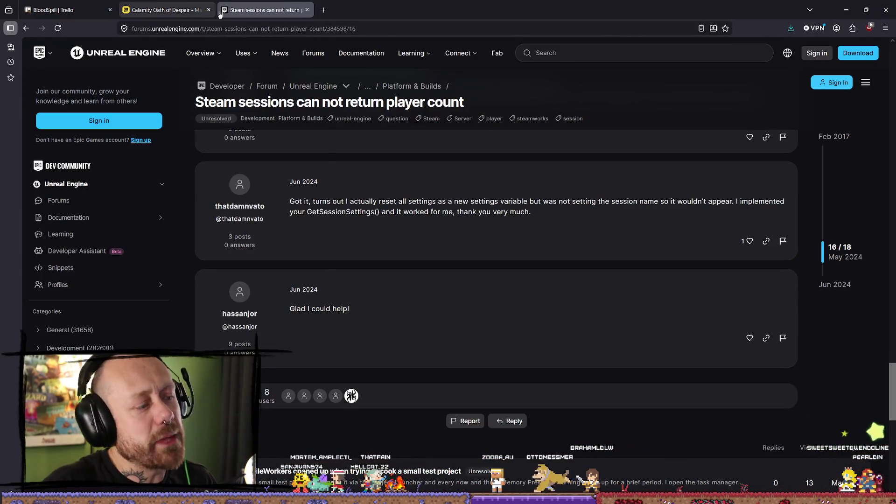
{"action": "mouse_move", "coordinate": [264, 66]}
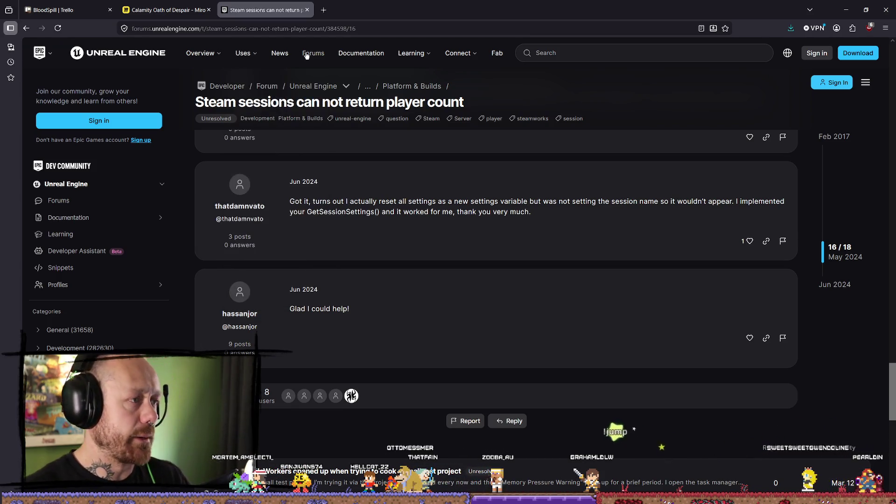
{"action": "left_click", "coordinate": [411, 28]}
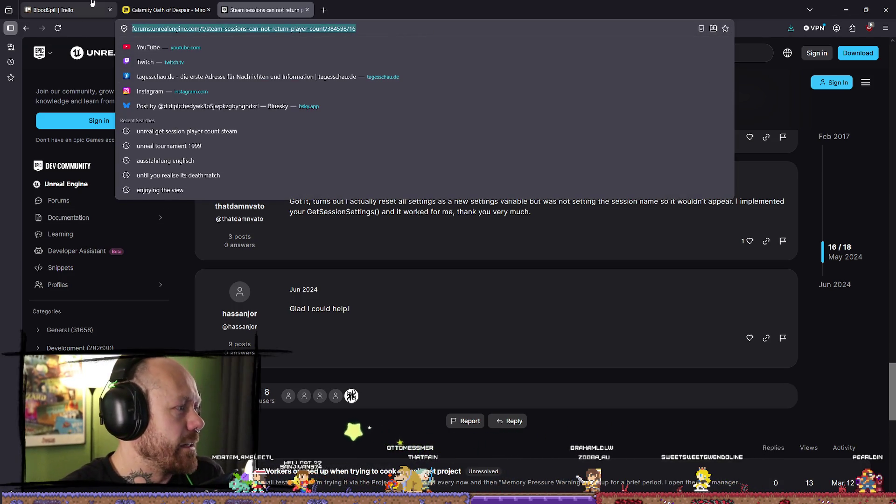
{"action": "key", "text": "Escape"}
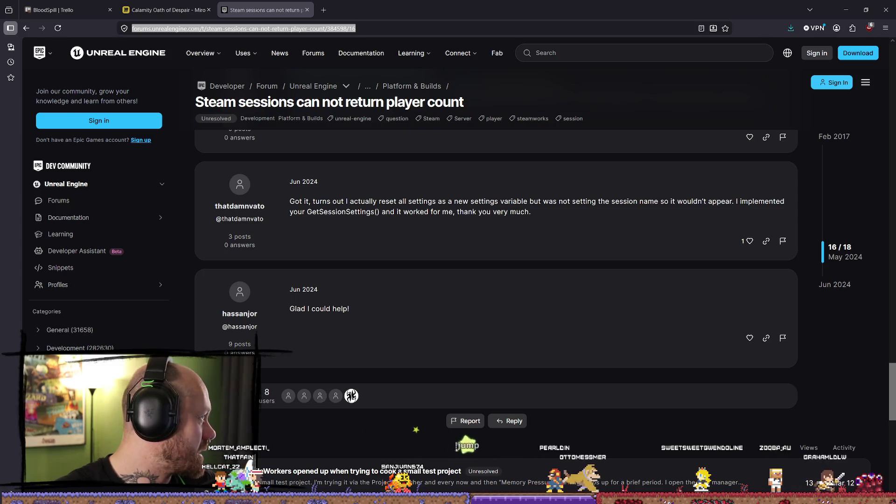
{"action": "key", "text": "alt+Tab"}
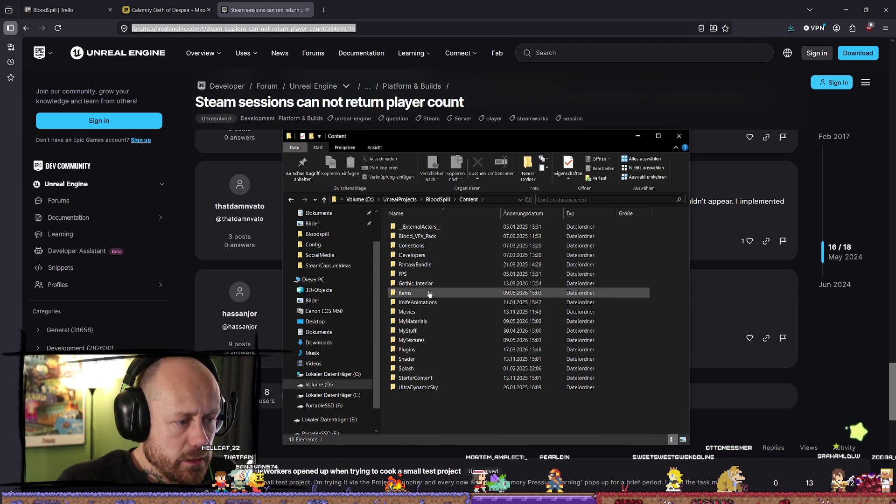
Open and close DefaultEditor.ini from the BloodSpill project's Config folder.
{"action": "key", "text": "alt+Up"}
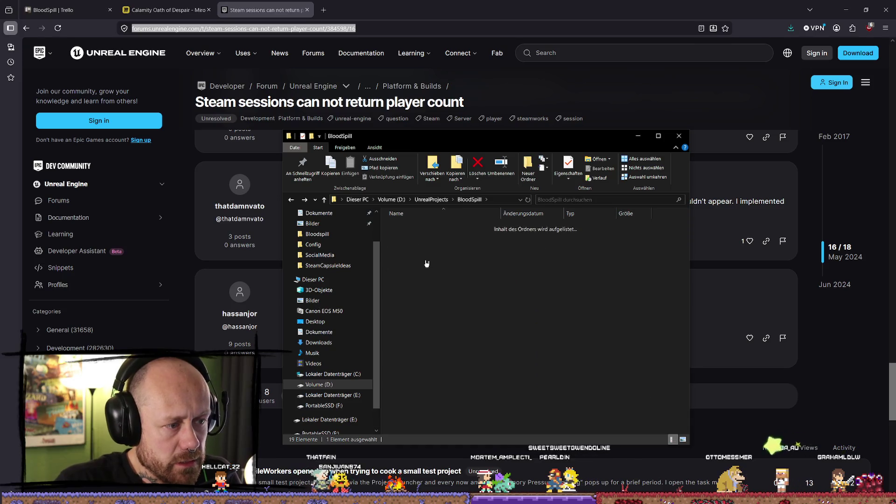
{"action": "double_click", "coordinate": [435, 265]}
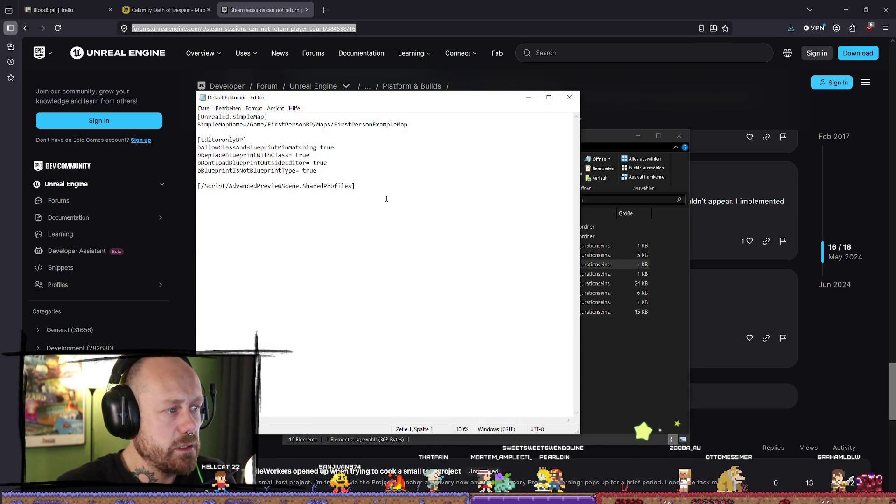
{"action": "left_click", "coordinate": [567, 96]}
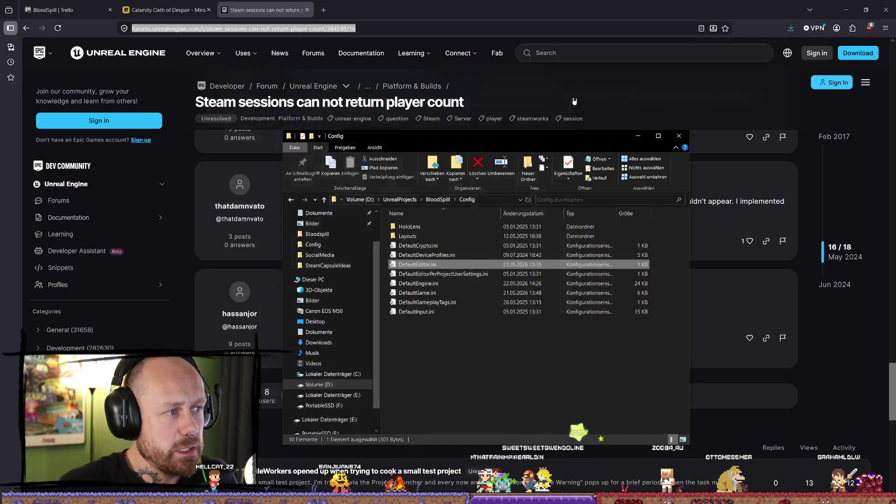
Delete the trailing Steam auth component lines from DefaultEngine.ini and save the file.
{"action": "double_click", "coordinate": [440, 285]}
{"action": "left_click_drag", "start_coordinate": [577, 137], "coordinate": [578, 387]}
{"action": "left_click_drag", "start_coordinate": [429, 409], "coordinate": [204, 401]}
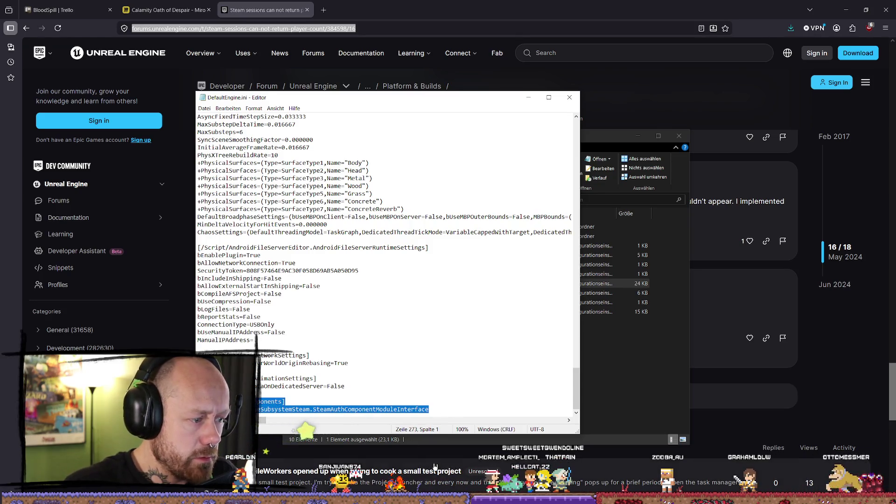
{"action": "key", "text": "BackSpace"}
{"action": "key", "text": "BackSpace"}
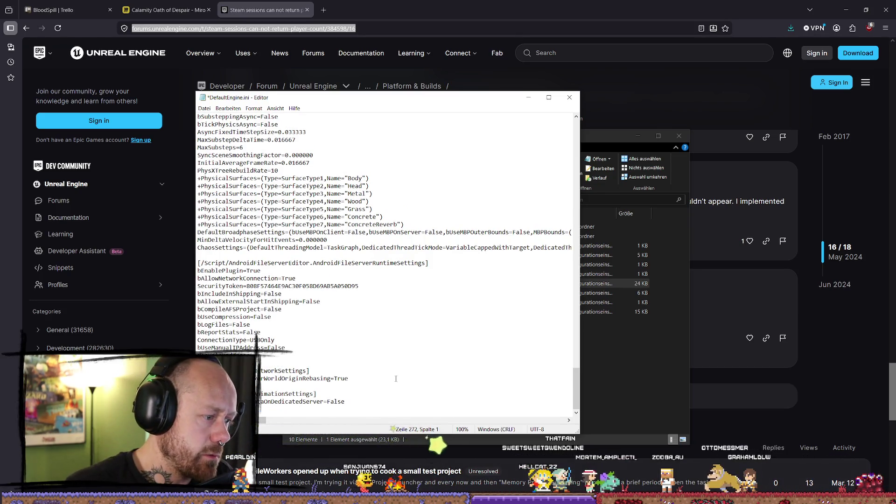
{"action": "left_click", "coordinate": [205, 108]}
{"action": "left_click", "coordinate": [217, 142]}
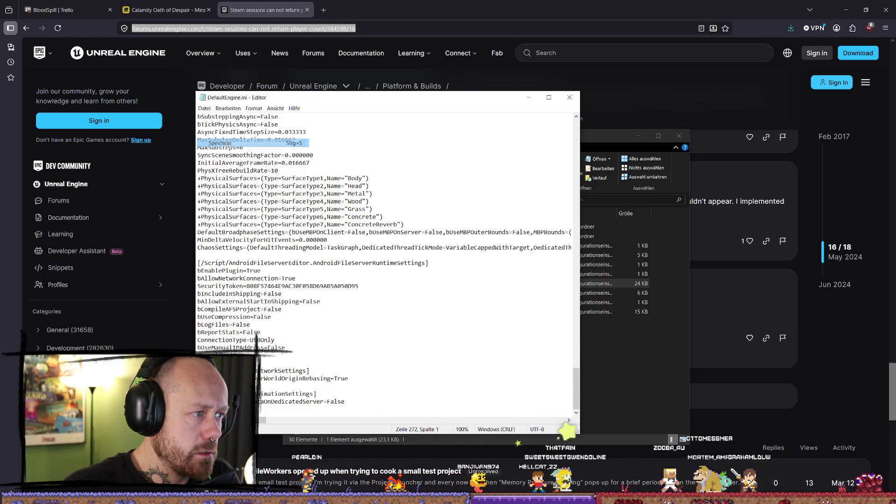
{"action": "left_click", "coordinate": [570, 97]}
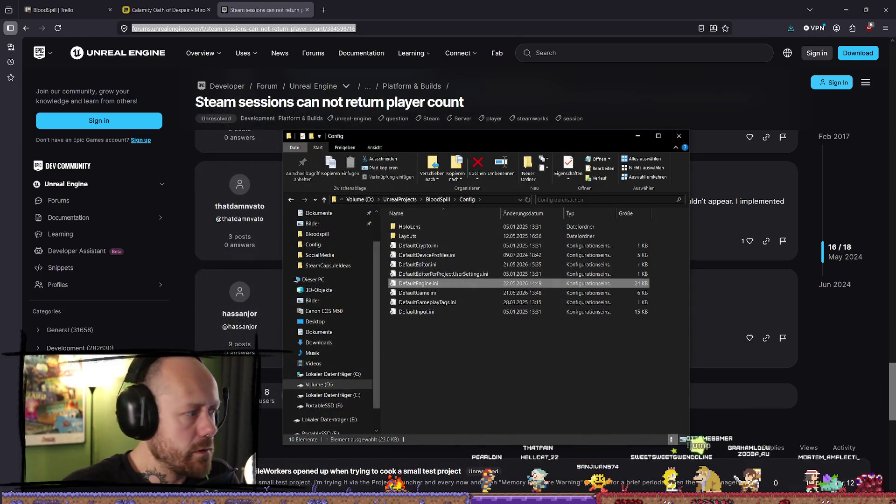
{"action": "key", "text": "alt+Tab"}
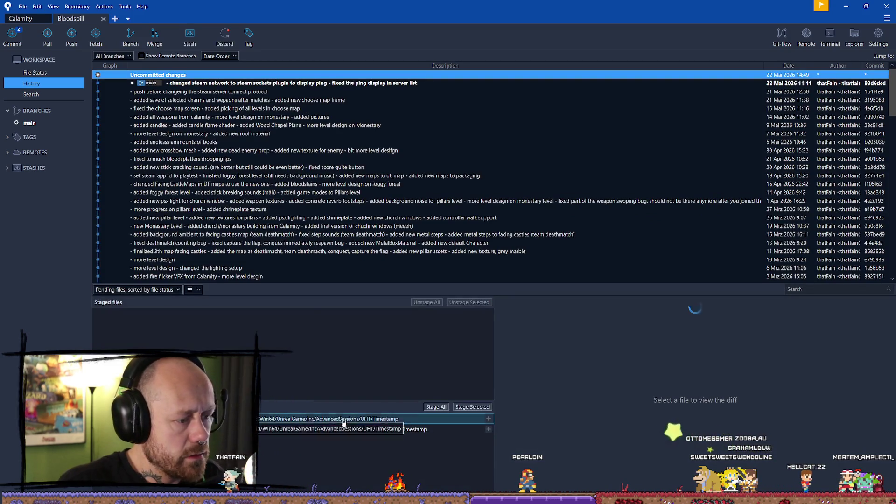
Revert the uncommitted changes to both AdvancedSessions Timestamp files in SourceTree.
{"action": "left_click", "coordinate": [326, 419]}
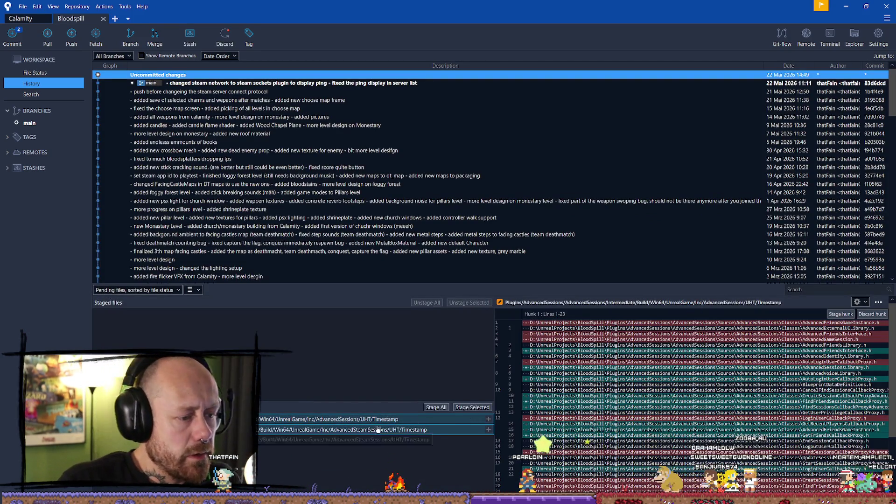
{"action": "right_click", "coordinate": [385, 421]}
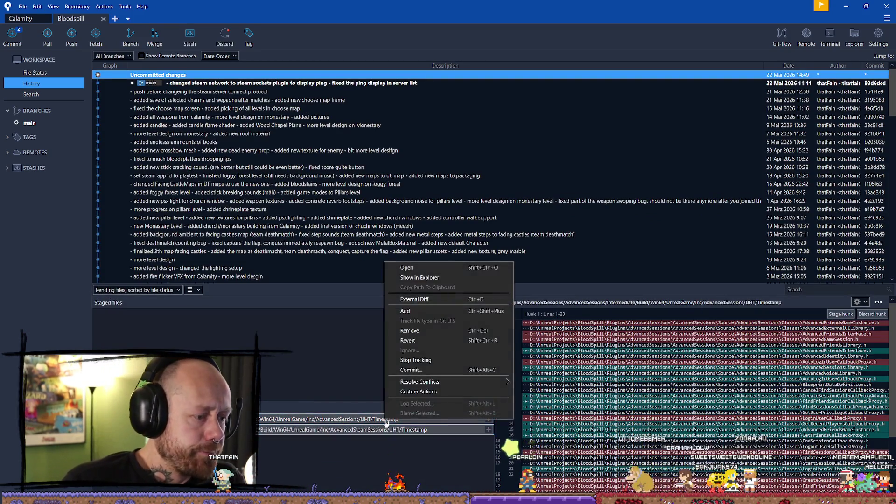
{"action": "left_click", "coordinate": [407, 340]}
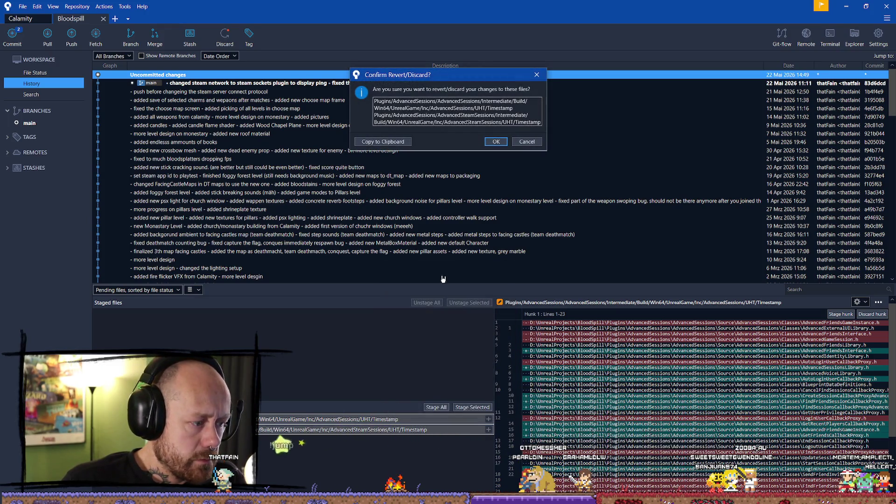
{"action": "left_click", "coordinate": [493, 143]}
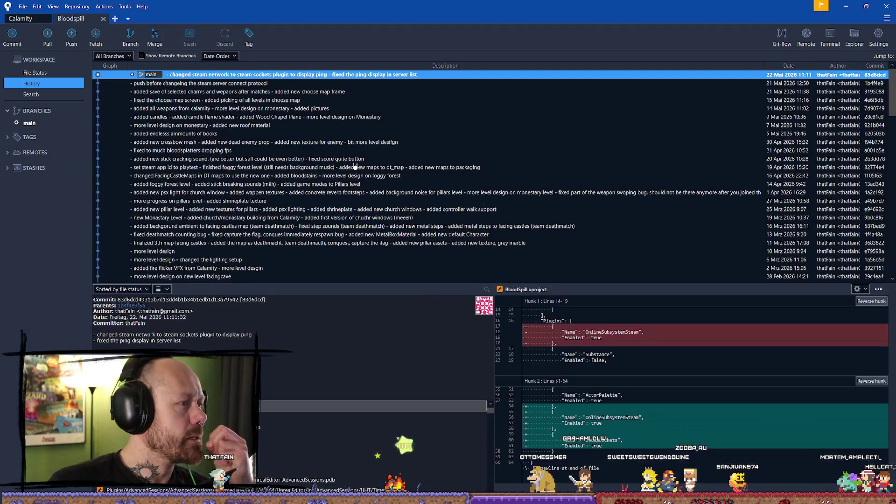
{"action": "key", "text": "alt+Tab"}
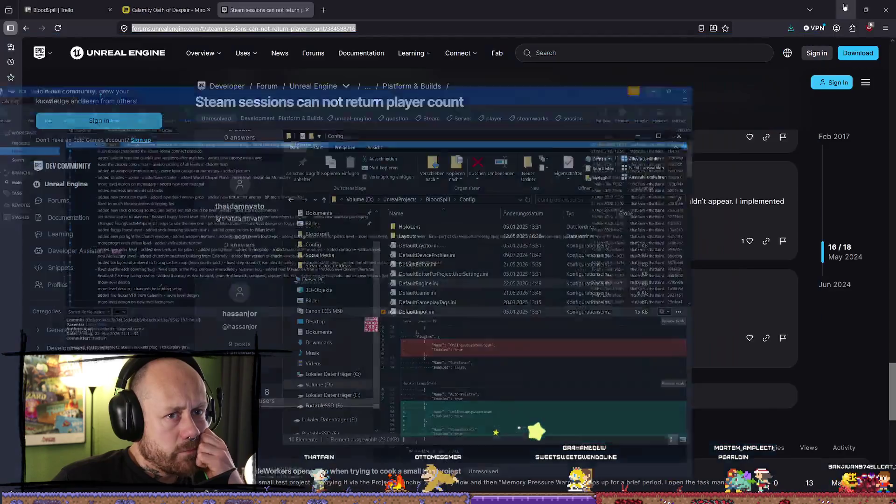
Reopen DefaultEngine.ini and look over its OnlineSubsystemSteam settings.
{"action": "double_click", "coordinate": [441, 283]}
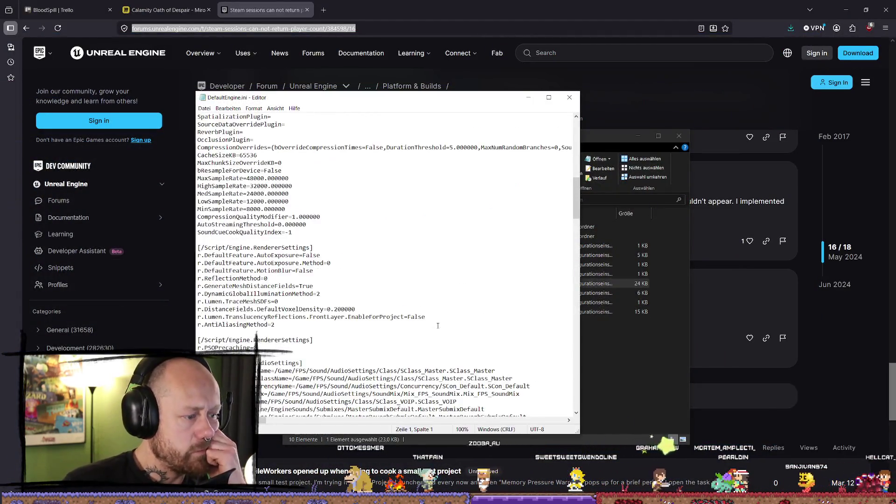
{"action": "scroll", "coordinate": [420, 313], "scroll_direction": "down", "scroll_amount": 15}
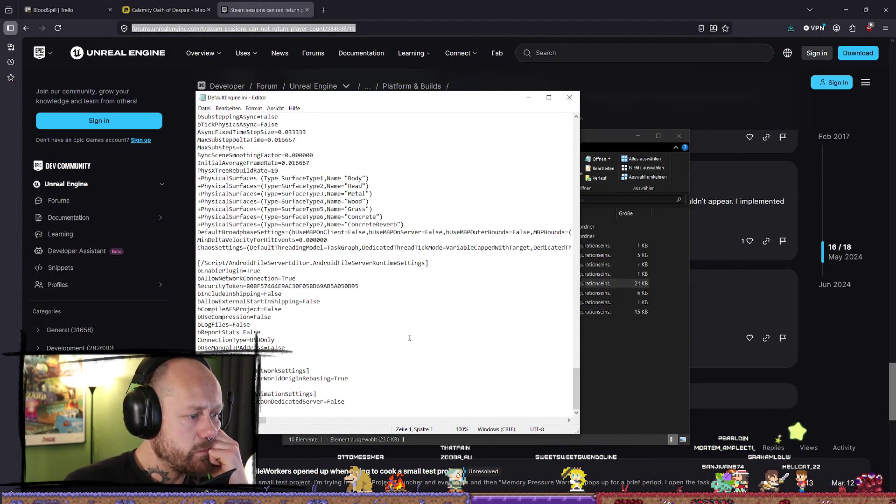
{"action": "scroll", "coordinate": [420, 336], "scroll_direction": "up", "scroll_amount": 10}
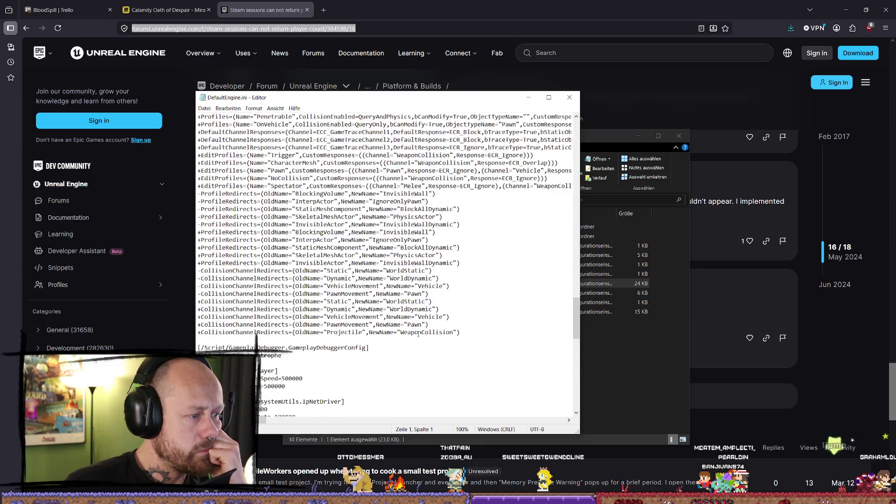
{"action": "scroll", "coordinate": [411, 331], "scroll_direction": "up", "scroll_amount": 20}
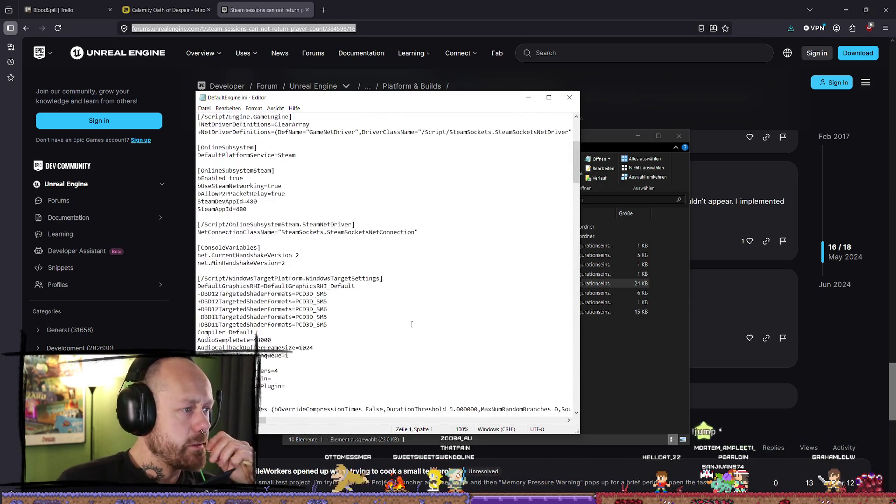
{"action": "scroll", "coordinate": [406, 331], "scroll_direction": "down", "scroll_amount": 1}
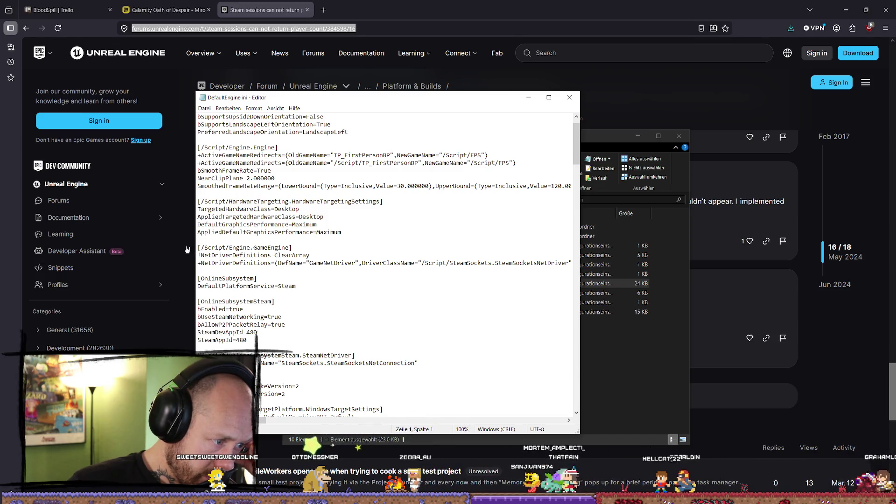
Save and close DefaultEngine.ini, close the Config folder window, and open a new Firefox tab.
{"action": "left_click", "coordinate": [204, 108]}
{"action": "left_click", "coordinate": [219, 142]}
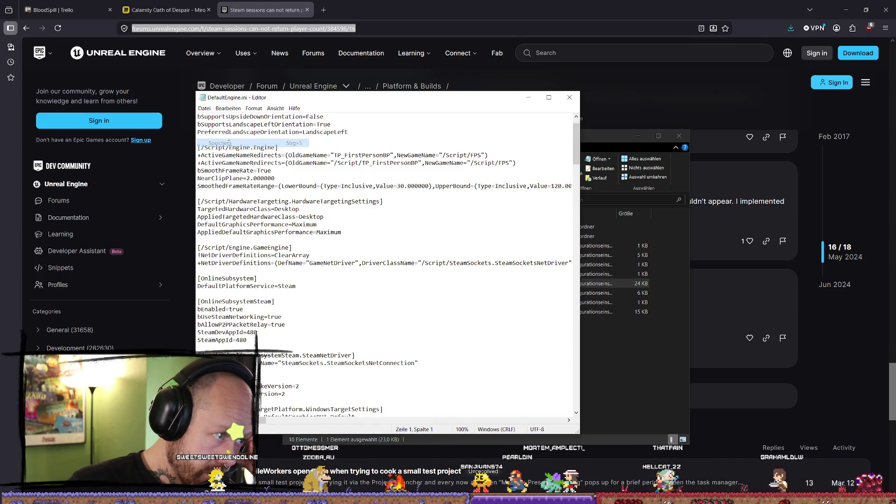
{"action": "left_click", "coordinate": [569, 97]}
{"action": "left_click", "coordinate": [679, 136]}
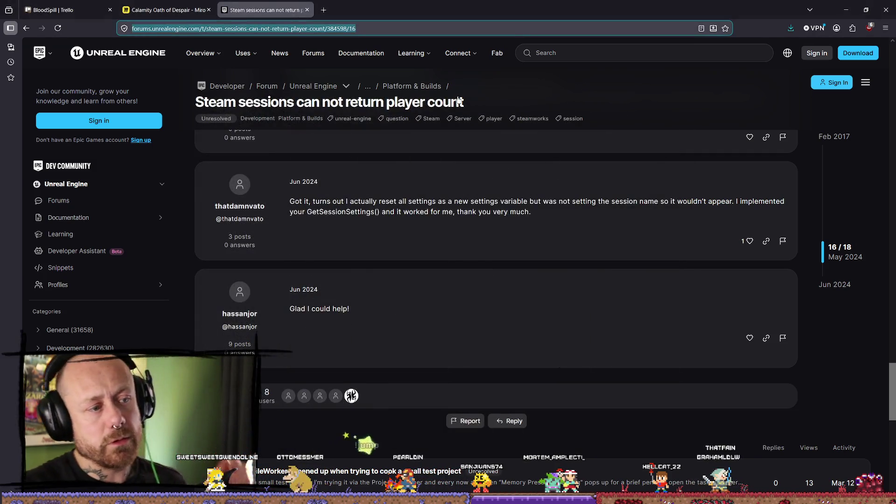
{"action": "double_click", "coordinate": [361, 8]}
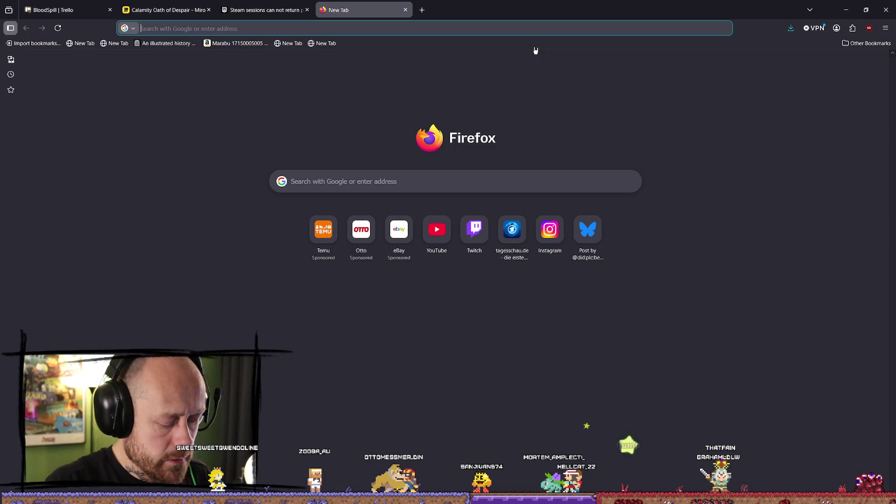
Search Google for 'unreal get session player count p2p', reusing the earlier query suggestion.
{"action": "type", "text": "unreal "}
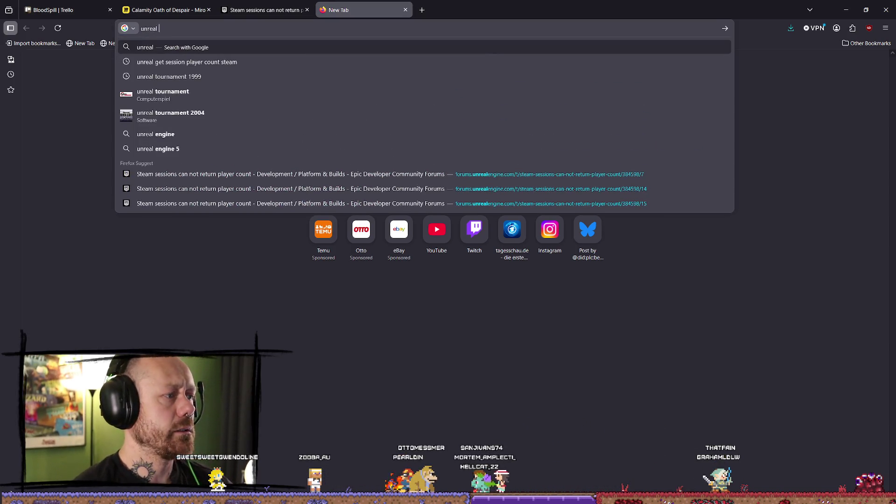
{"action": "type", "text": "use get plk"}
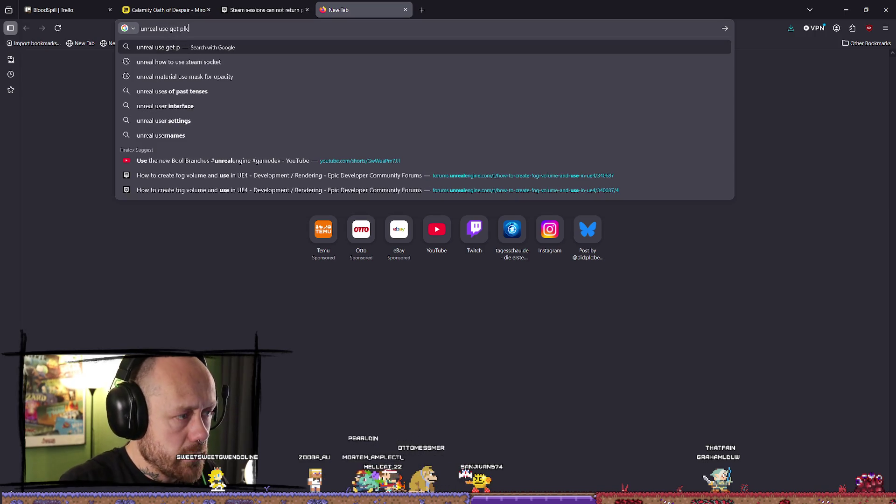
{"action": "key", "text": "BackSpace"}
{"action": "key", "text": "BackSpace"}
{"action": "key", "text": "BackSpace"}
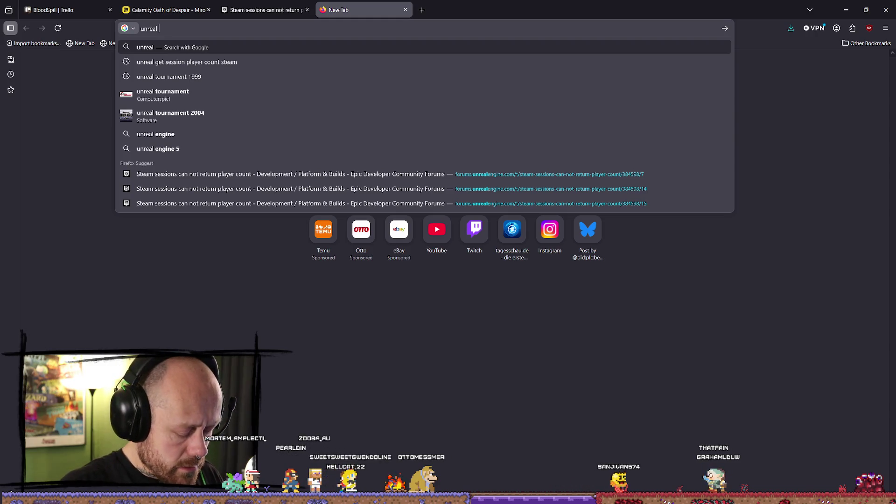
{"action": "type", "text": "ge"}
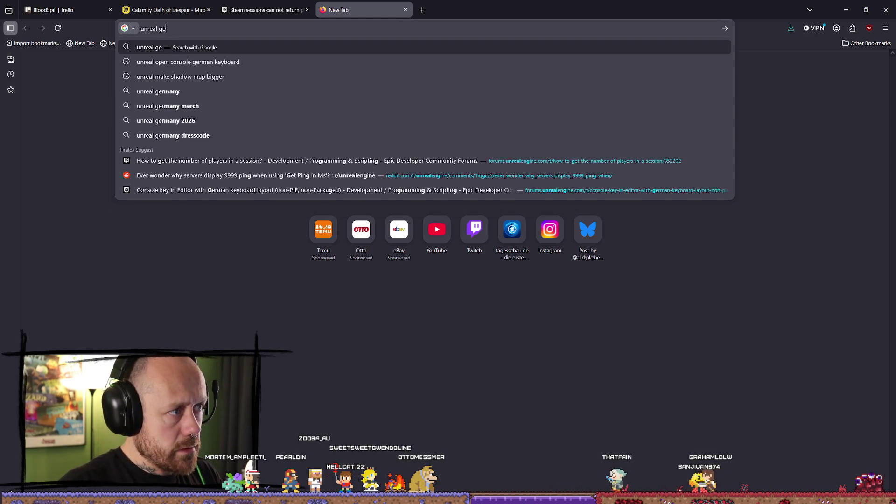
{"action": "type", "text": "t sesse"}
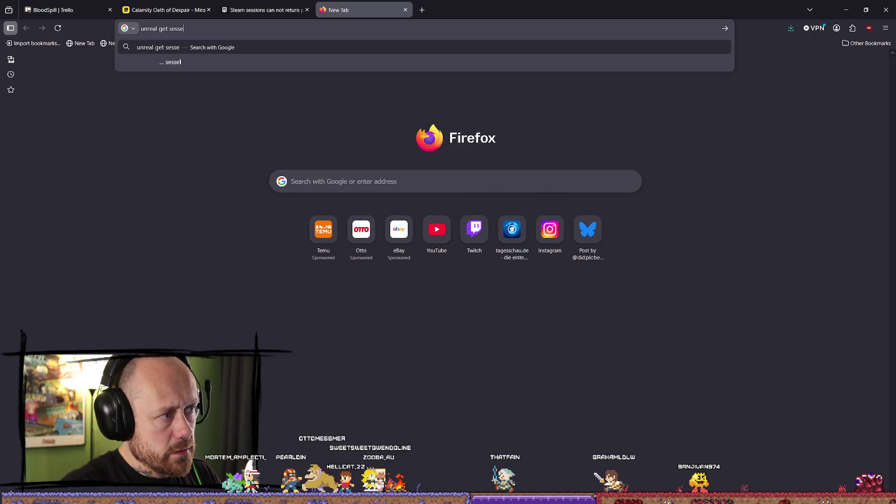
{"action": "key", "text": "BackSpace"}
{"action": "key", "text": "Down"}
{"action": "key", "text": "End"}
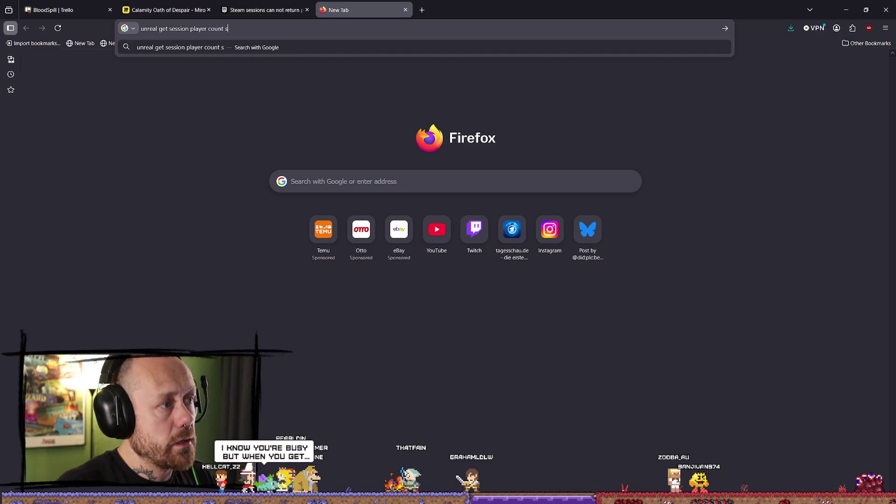
{"action": "key", "text": "BackSpace"}
{"action": "type", "text": "p2"}
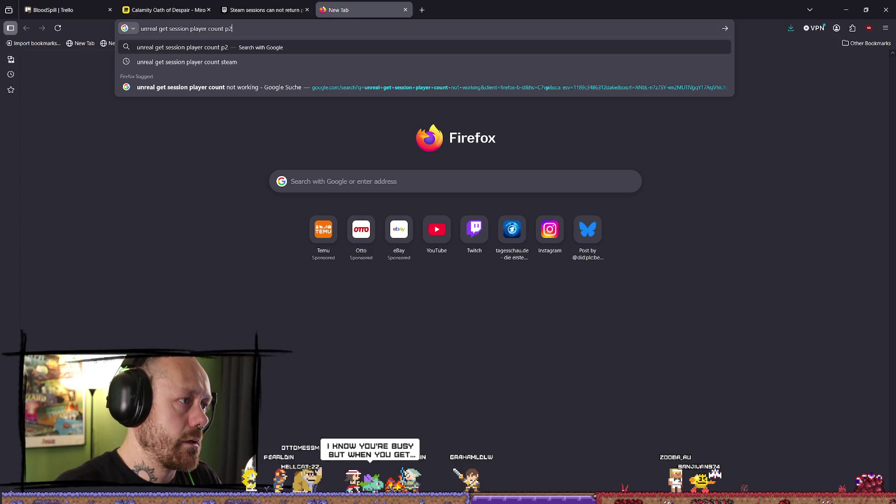
{"action": "type", "text": "p"}
{"action": "key", "text": "Return"}
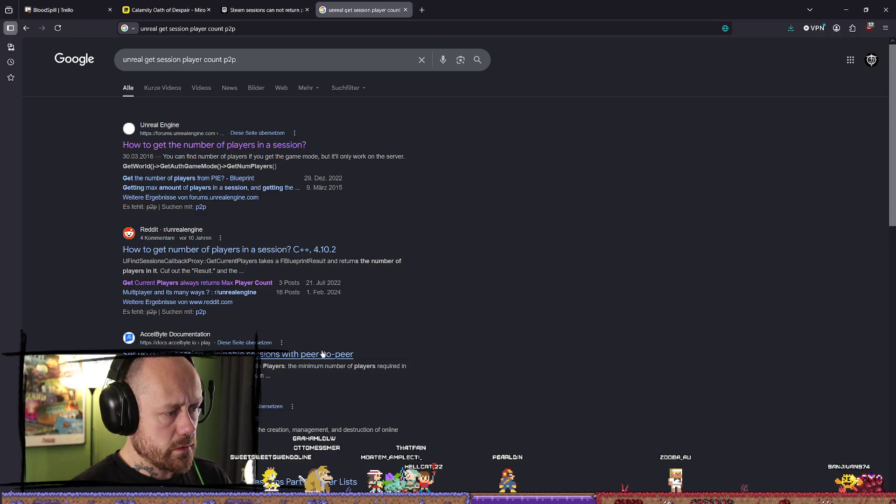
Review the results, then search for 'unreal get session player count not working'.
{"action": "scroll", "coordinate": [322, 355], "scroll_direction": "down", "scroll_amount": 2}
{"action": "scroll", "coordinate": [178, 323], "scroll_direction": "down", "scroll_amount": 5}
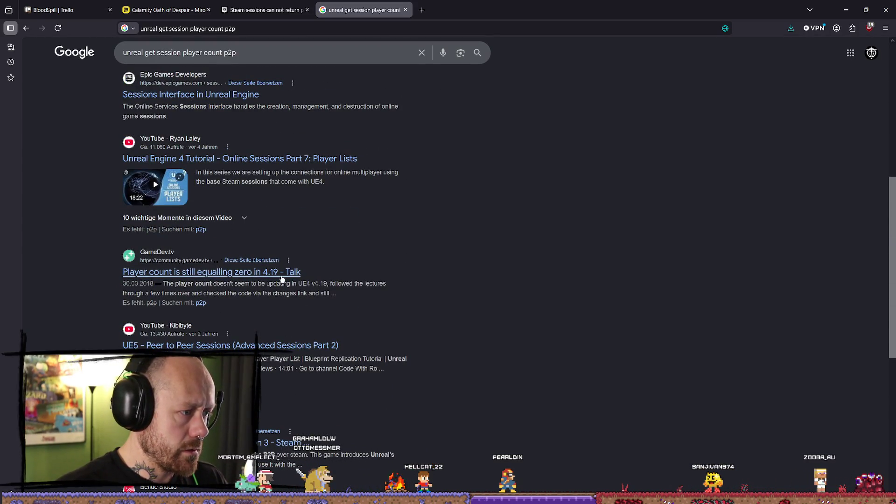
{"action": "scroll", "coordinate": [342, 263], "scroll_direction": "down", "scroll_amount": 2}
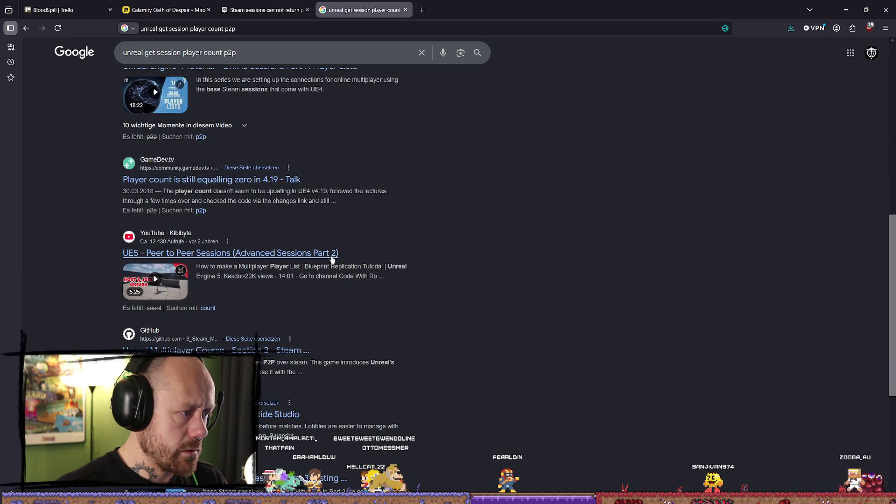
{"action": "scroll", "coordinate": [327, 256], "scroll_direction": "down", "scroll_amount": 3}
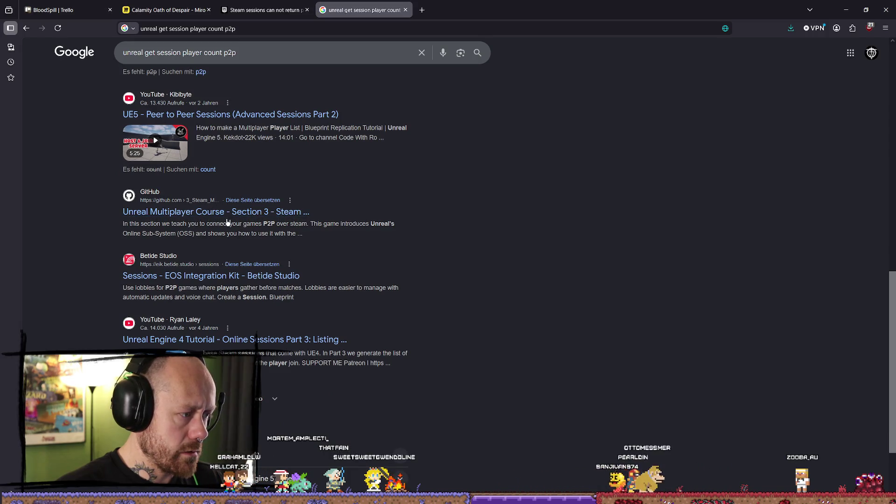
{"action": "scroll", "coordinate": [228, 222], "scroll_direction": "up", "scroll_amount": 4}
{"action": "left_click", "coordinate": [185, 52]}
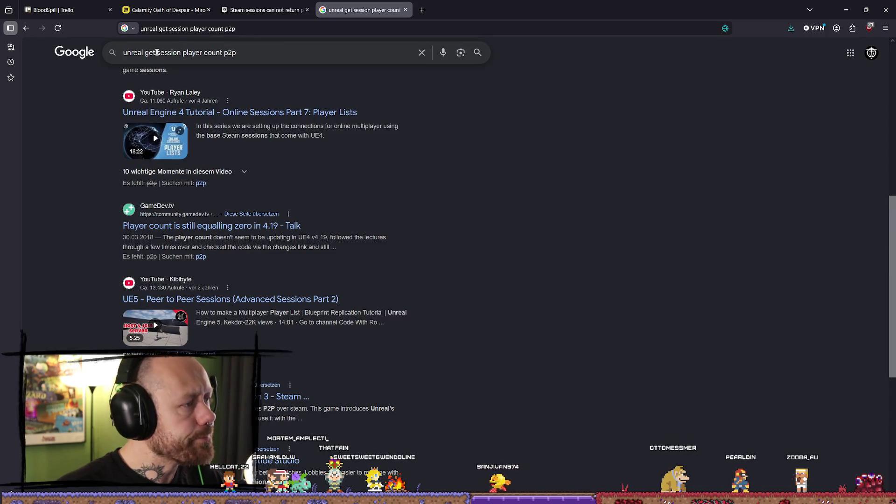
{"action": "key", "text": "BackSpace"}
{"action": "key", "text": "BackSpace"}
{"action": "key", "text": "BackSpace"}
{"action": "key", "text": "BackSpace"}
{"action": "type", "text": "get player cou"}
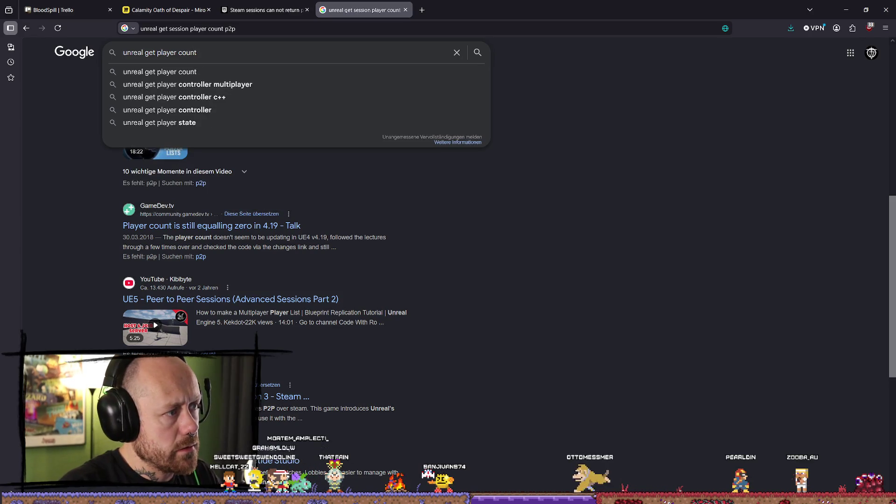
{"action": "type", "text": " sess"}
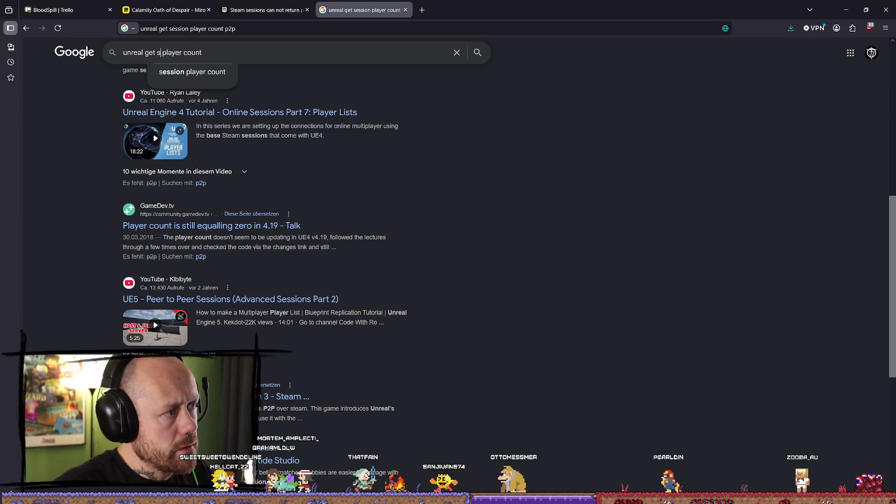
{"action": "key", "text": "Down"}
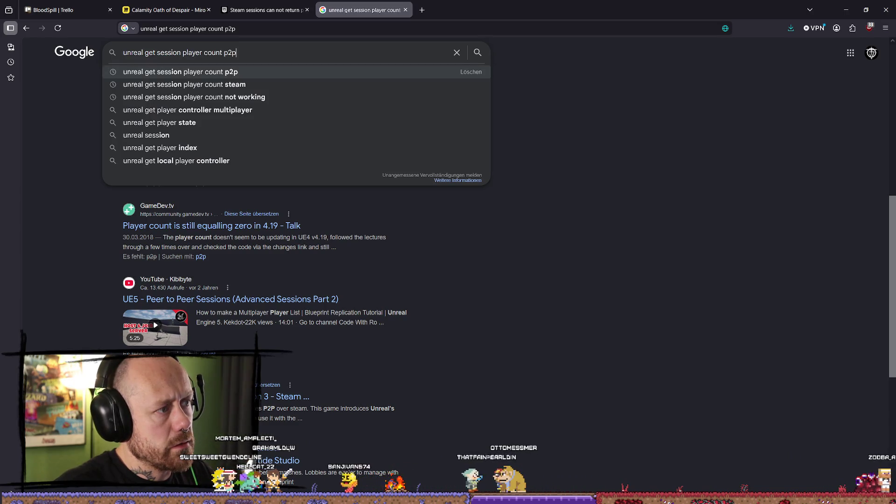
{"action": "key", "text": "BackSpace"}
{"action": "key", "text": "BackSpace"}
{"action": "type", "text": "not "}
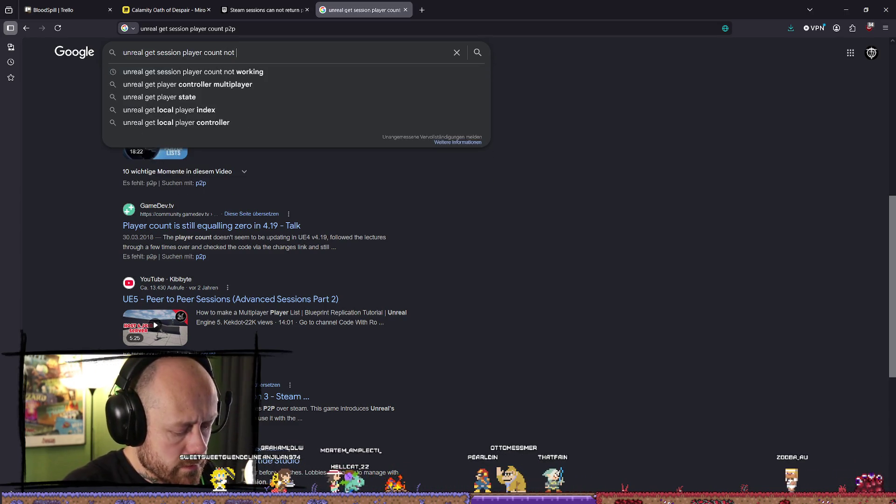
{"action": "type", "text": "working"}
{"action": "key", "text": "Return"}
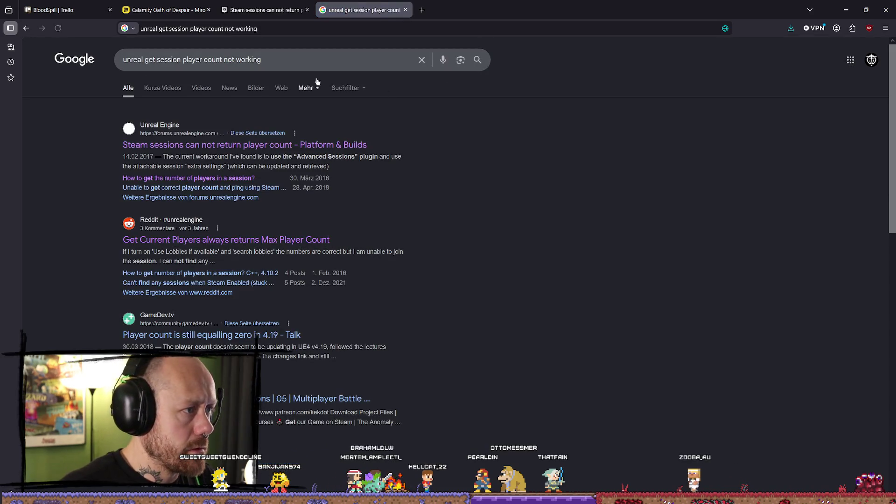
Add 'p2p' to the search, then start replacing the query with 'unreal steam session'.
{"action": "left_click", "coordinate": [333, 63]}
{"action": "type", "text": "p2p"}
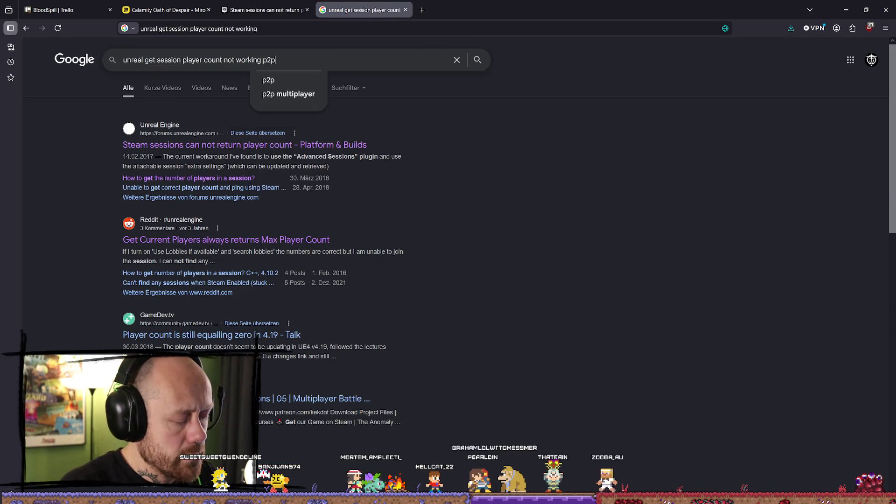
{"action": "key", "text": "Return"}
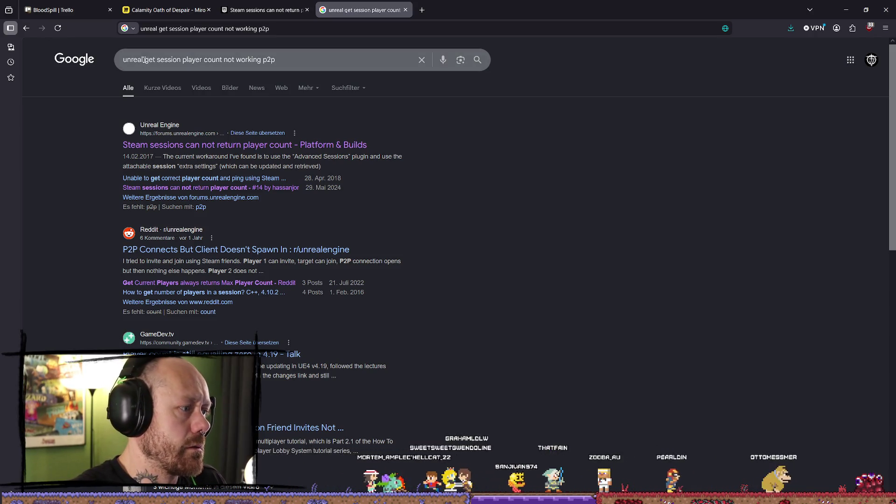
{"action": "left_click_drag", "start_coordinate": [145, 60], "coordinate": [457, 63]}
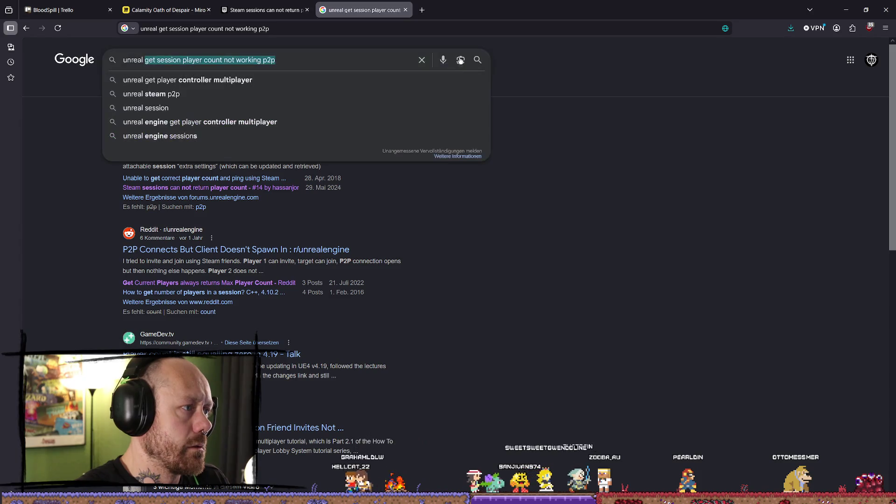
{"action": "type", "text": "steam session"}
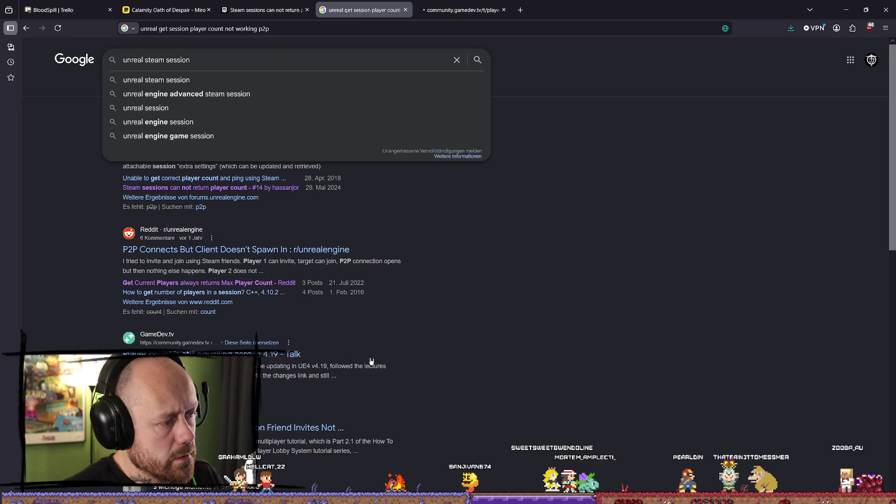
Scroll the results, then switch to the GameDev.tv thread 'Player count is still equalling zero in 4.19'.
{"action": "scroll", "coordinate": [480, 294], "scroll_direction": "down", "scroll_amount": 3}
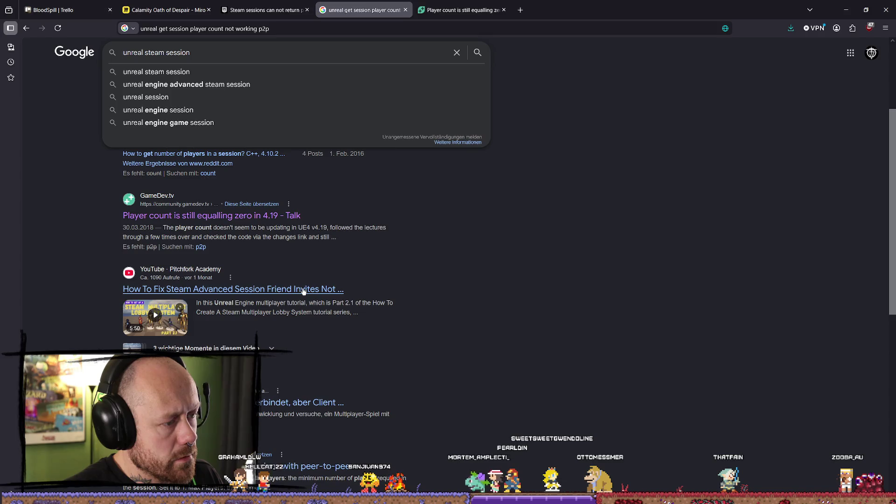
{"action": "scroll", "coordinate": [287, 336], "scroll_direction": "down", "scroll_amount": 2}
{"action": "scroll", "coordinate": [327, 319], "scroll_direction": "down", "scroll_amount": 3}
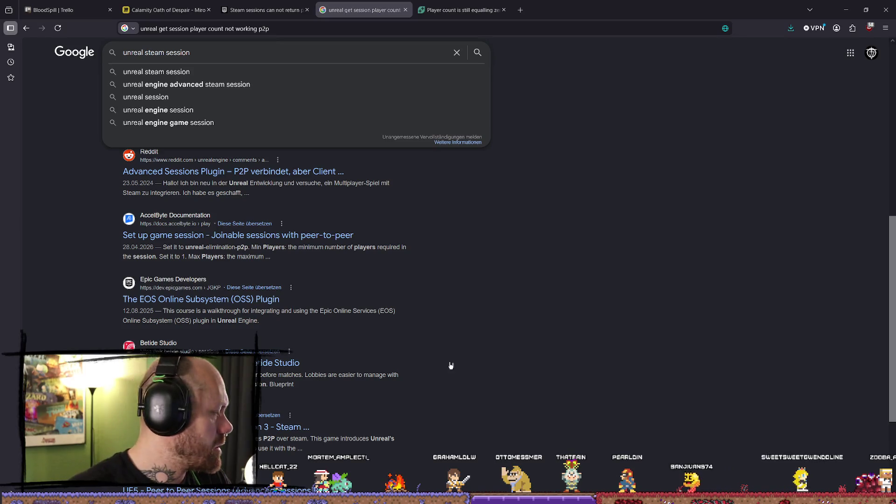
{"action": "left_click", "coordinate": [587, 315]}
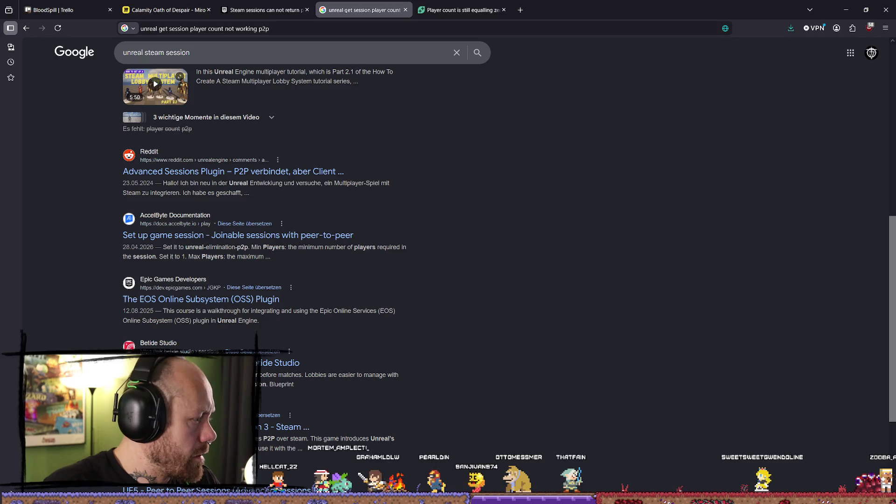
{"action": "left_click", "coordinate": [475, 8]}
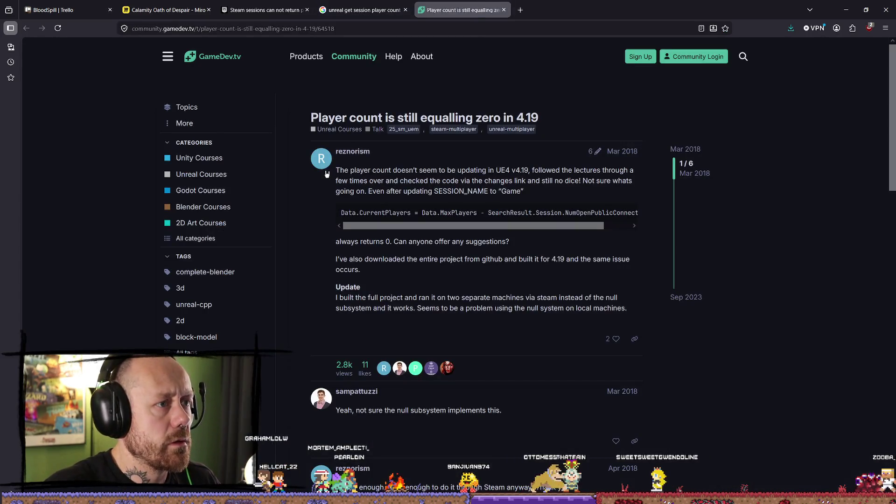
Flip between the Google results and the GameDev.tv player-count thread, ending on the thread.
{"action": "left_click", "coordinate": [362, 9]}
{"action": "left_click", "coordinate": [446, 9]}
{"action": "left_click", "coordinate": [362, 9]}
{"action": "left_click", "coordinate": [447, 9]}
{"action": "left_click", "coordinate": [362, 9]}
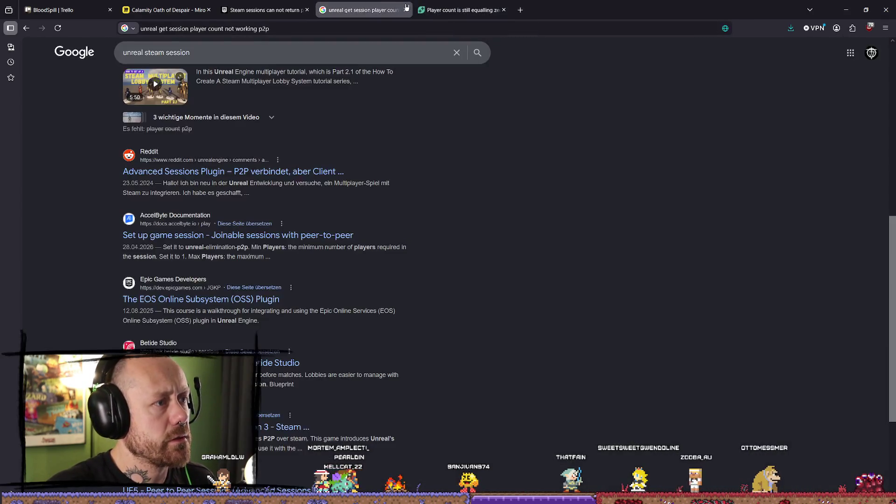
{"action": "left_click", "coordinate": [447, 9]}
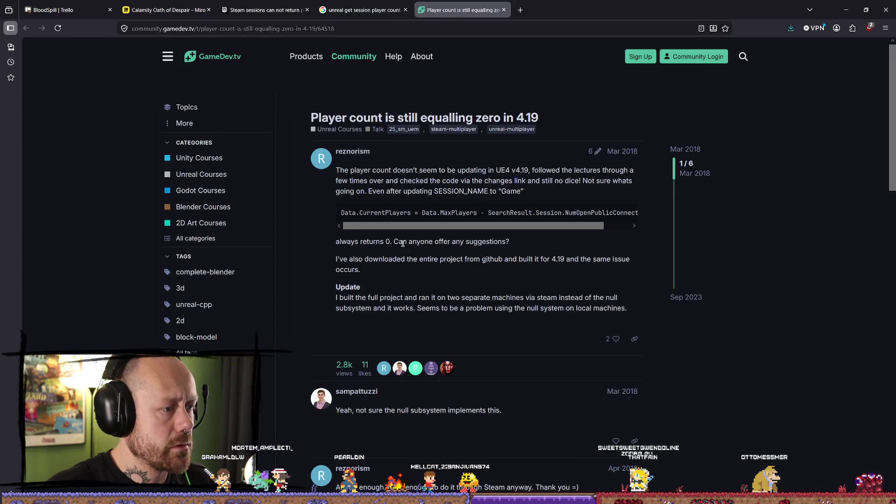